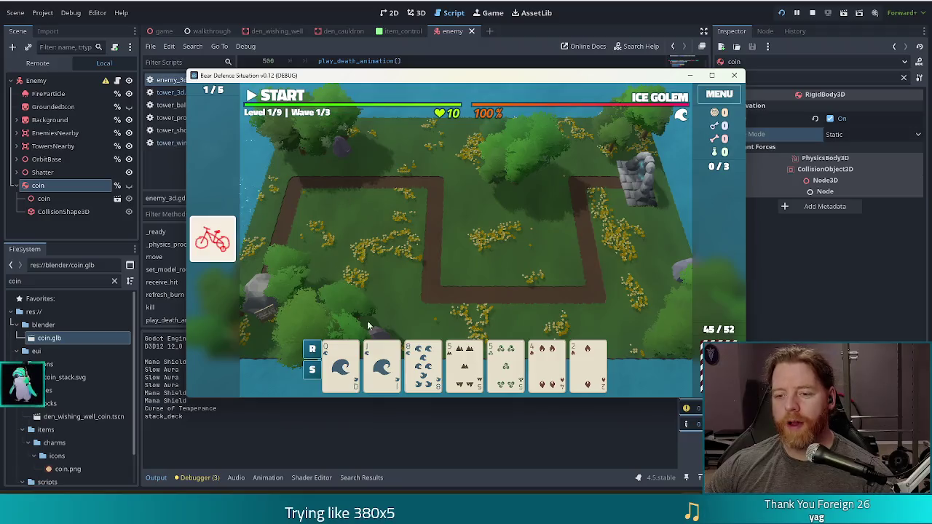
# Discard the 4 and 2 of fire, then the two fives, for new cards
pyautogui.click(546, 364)
pyautogui.click(587, 364)
pyautogui.click(543, 306)
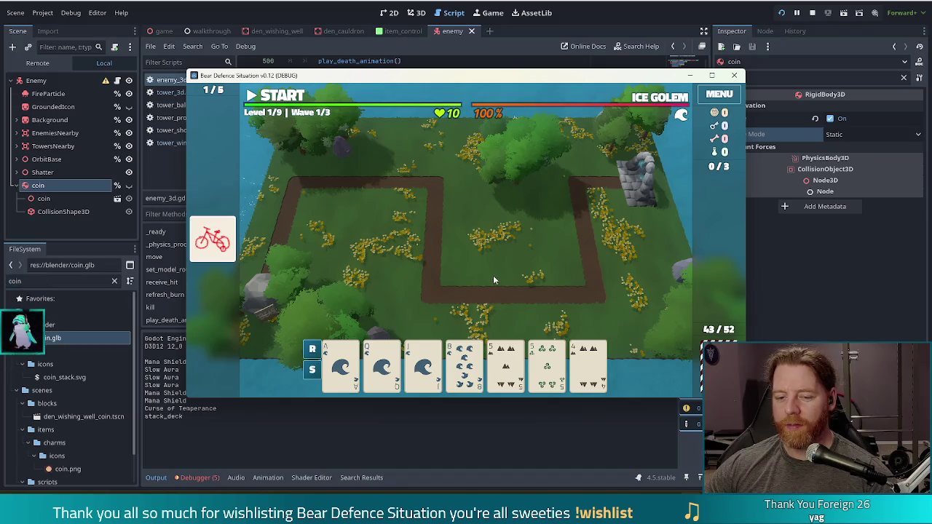
pyautogui.click(505, 364)
pyautogui.click(546, 364)
pyautogui.click(512, 308)
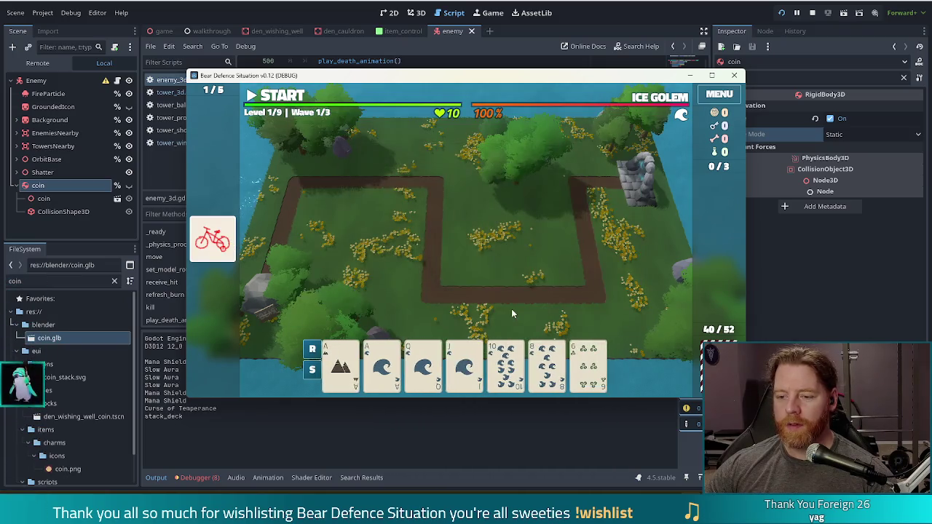
# Form a Water Flush (A, Q, J, 10, 8) and place the Ballista Tower beside the path
pyautogui.click(383, 364)
pyautogui.moveTo(539, 373); pyautogui.dragTo(423, 364)
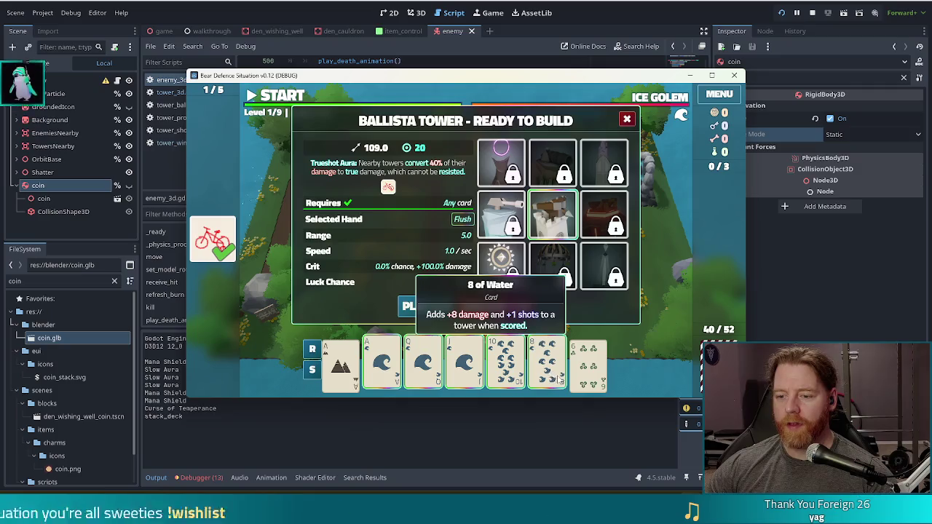
pyautogui.click(425, 306)
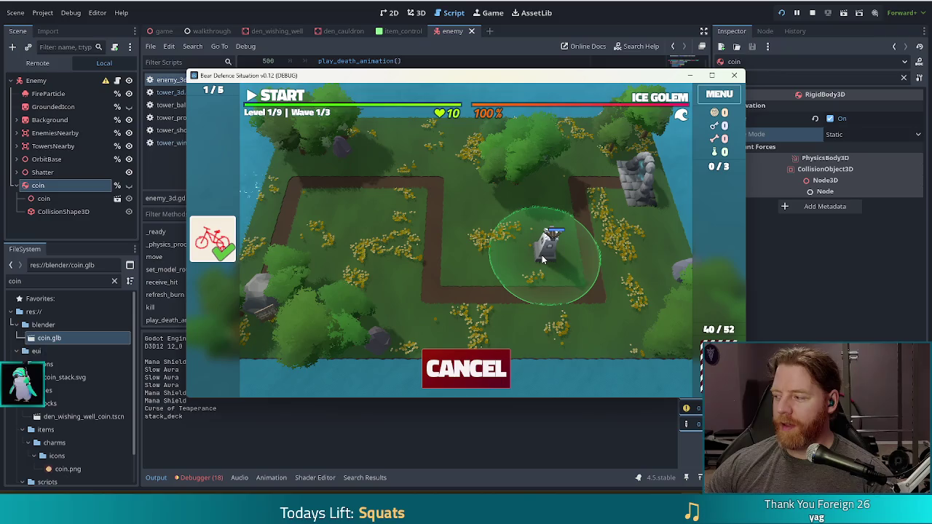
pyautogui.click(541, 254)
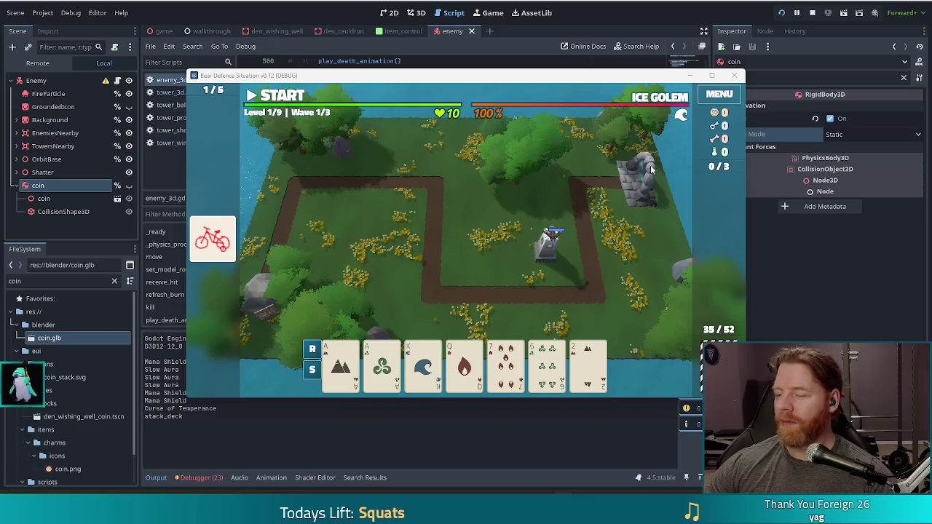
# Play the first wave through to completion with a pause, then close the game window
pyautogui.click(280, 96)
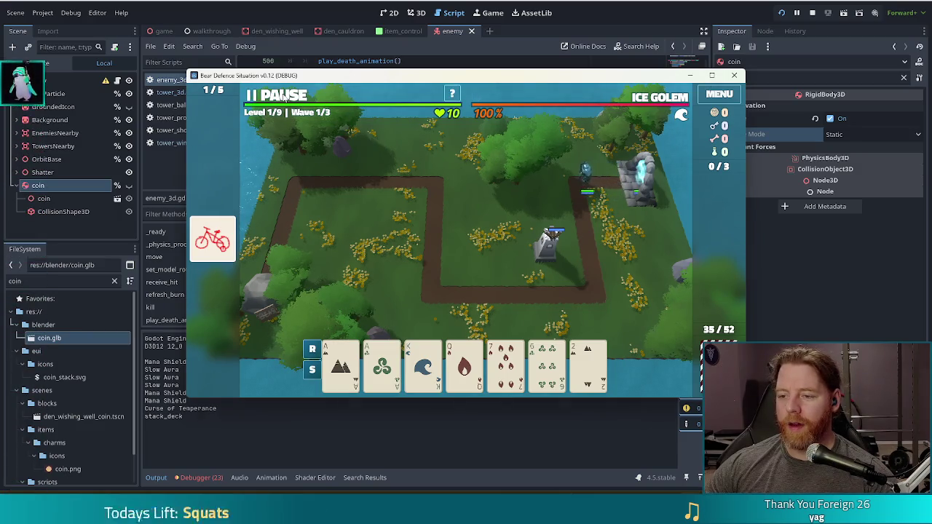
pyautogui.click(281, 95)
pyautogui.click(280, 96)
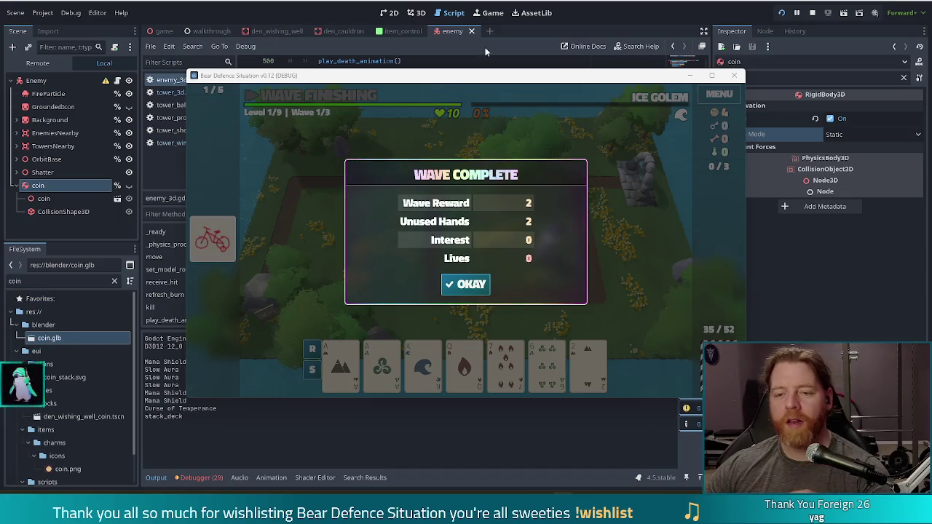
pyautogui.click(595, 4)
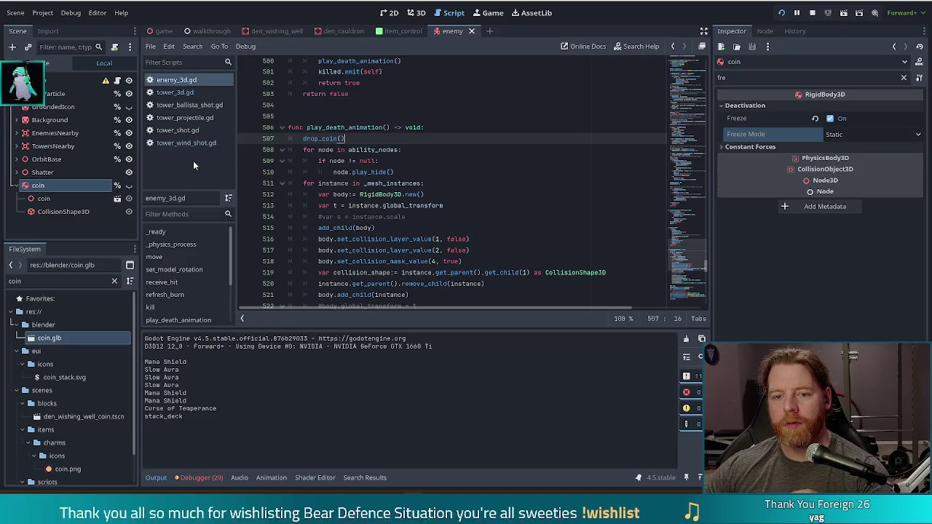
# Go to the coin.freeze line inside drop_coin() in enemy_3d.gd
pyautogui.keyDown('ctrl'); pyautogui.click(326, 138); pyautogui.keyUp('ctrl')
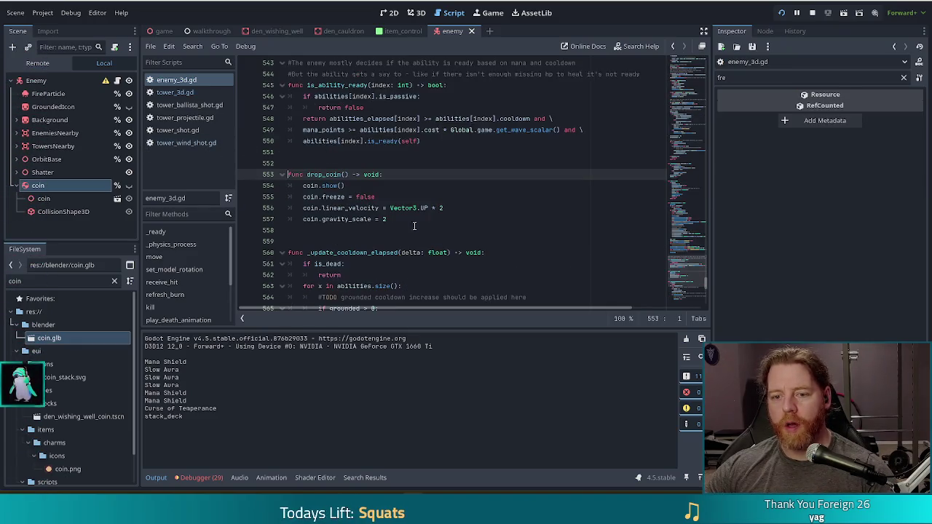
pyautogui.click(330, 185)
pyautogui.click(364, 197)
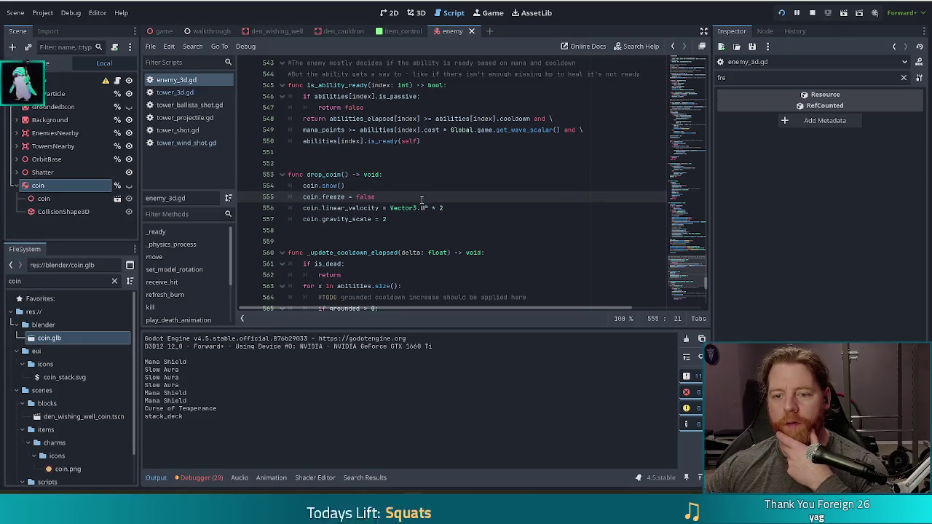
pyautogui.click(376, 207)
pyautogui.click(300, 196)
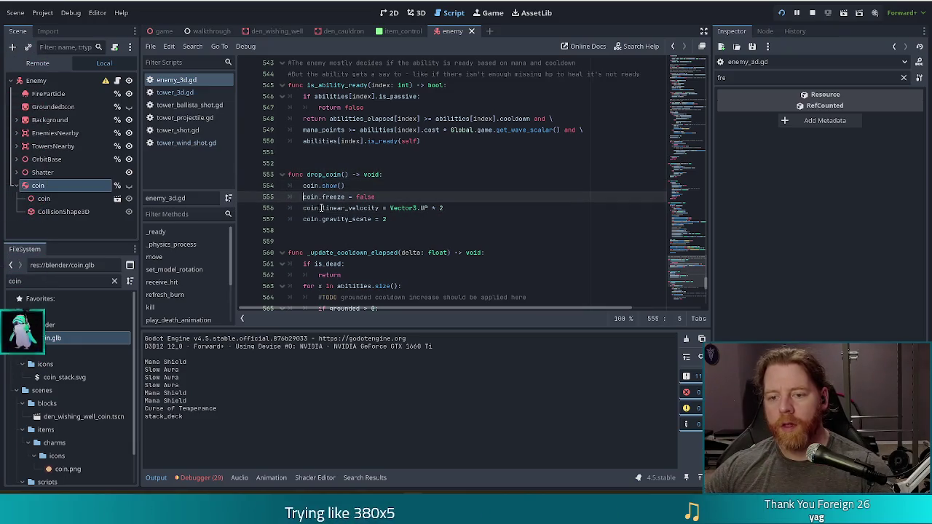
# Turn off the coin's Freeze, comment out the coin.freeze line, save, and launch a test run
pyautogui.click(52, 187)
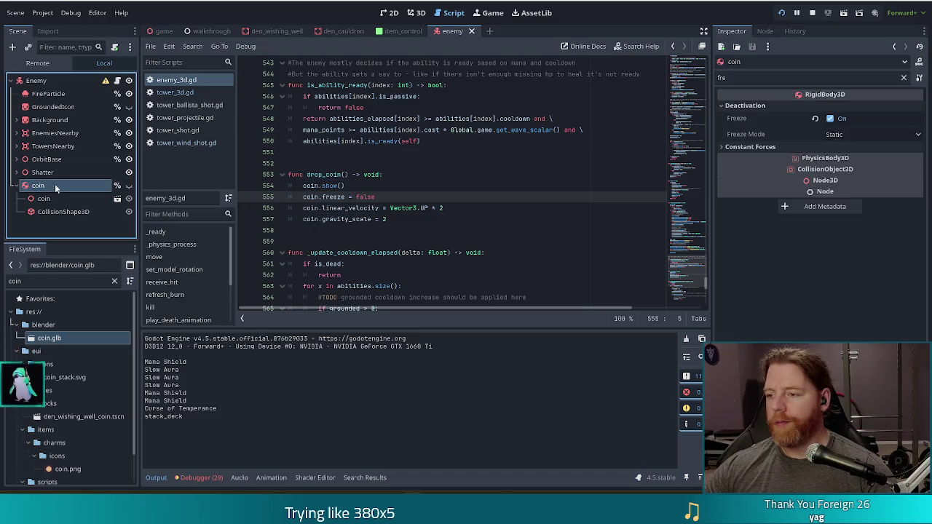
pyautogui.click(834, 120)
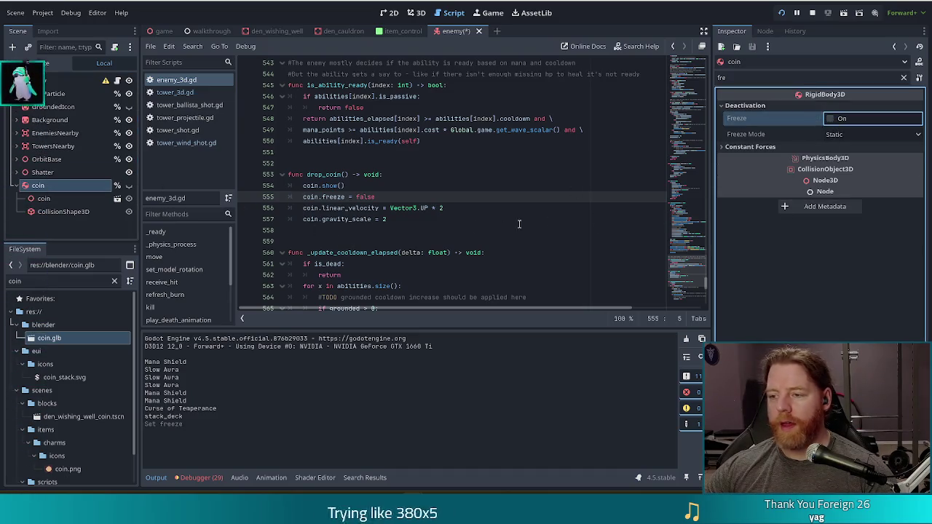
pyautogui.hotkey('ctrl', 'k')
pyautogui.hotkey('ctrl', 's')
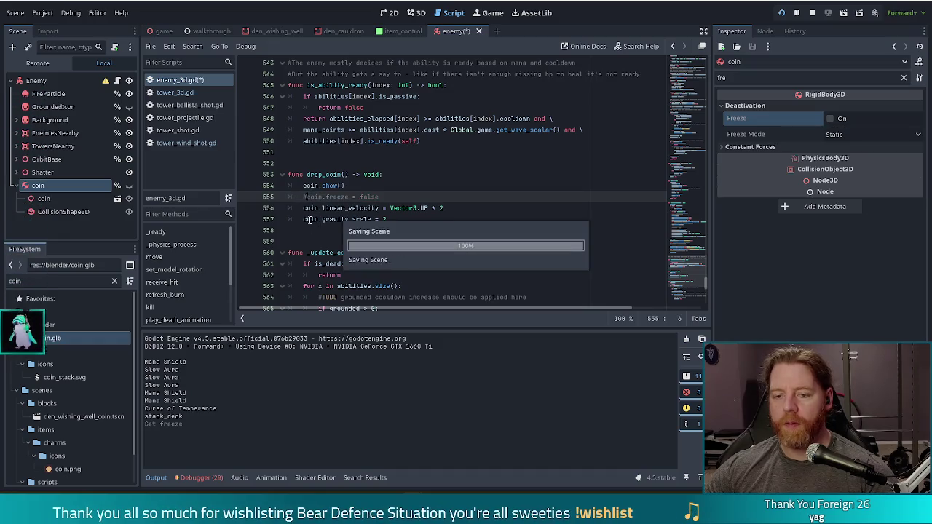
pyautogui.click(421, 209)
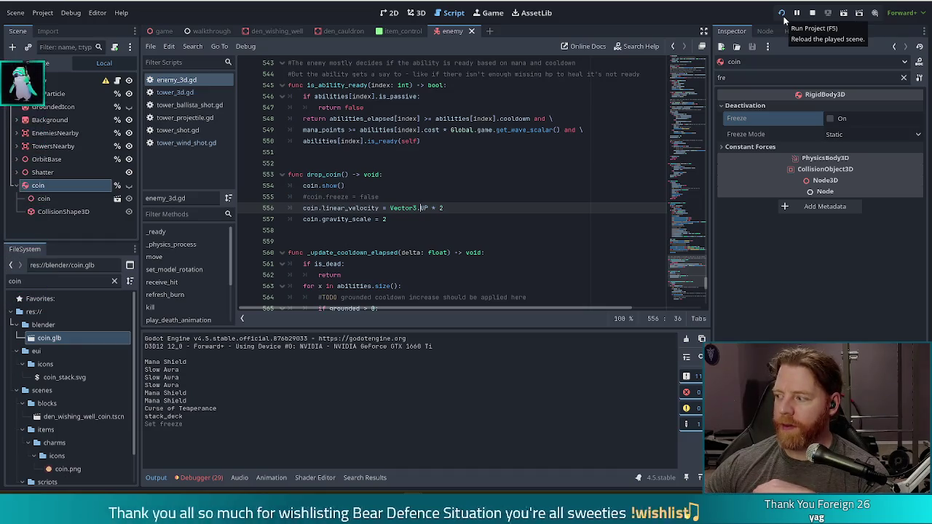
pyautogui.click(781, 15)
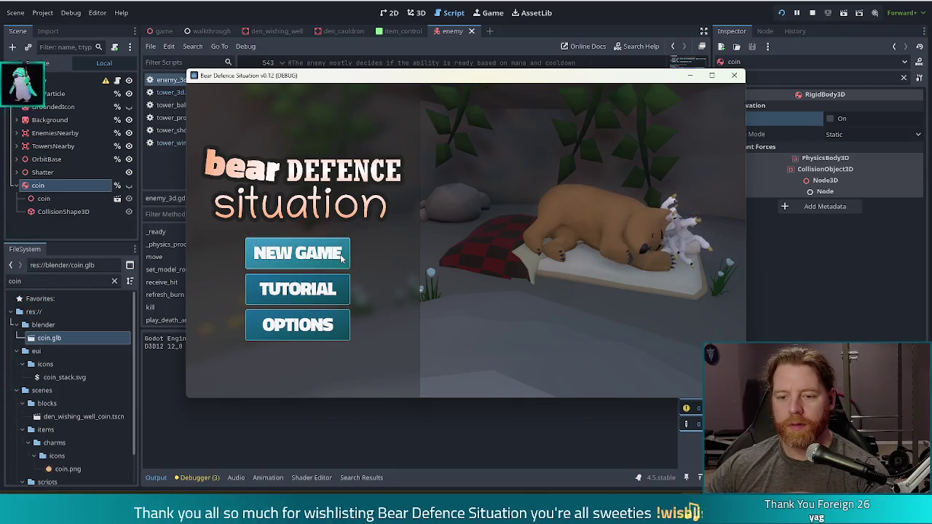
pyautogui.click(335, 252)
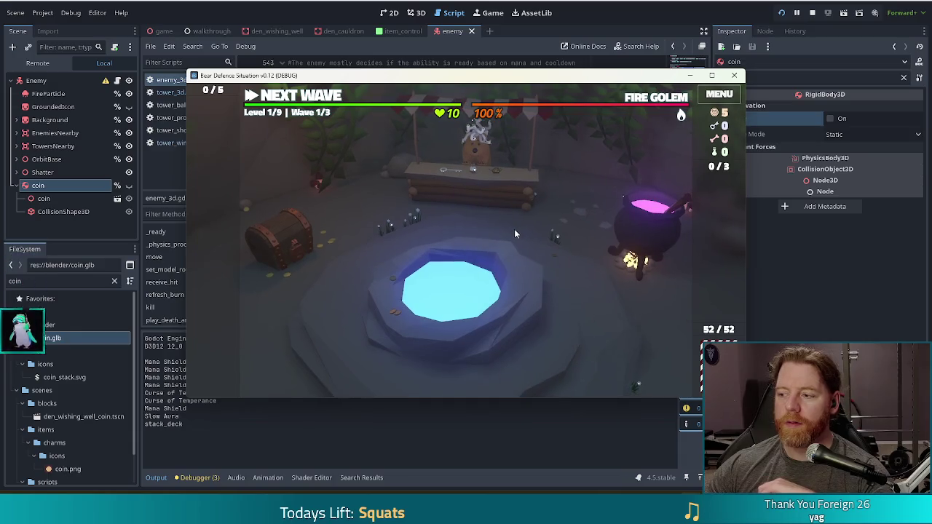
pyautogui.click(374, 314)
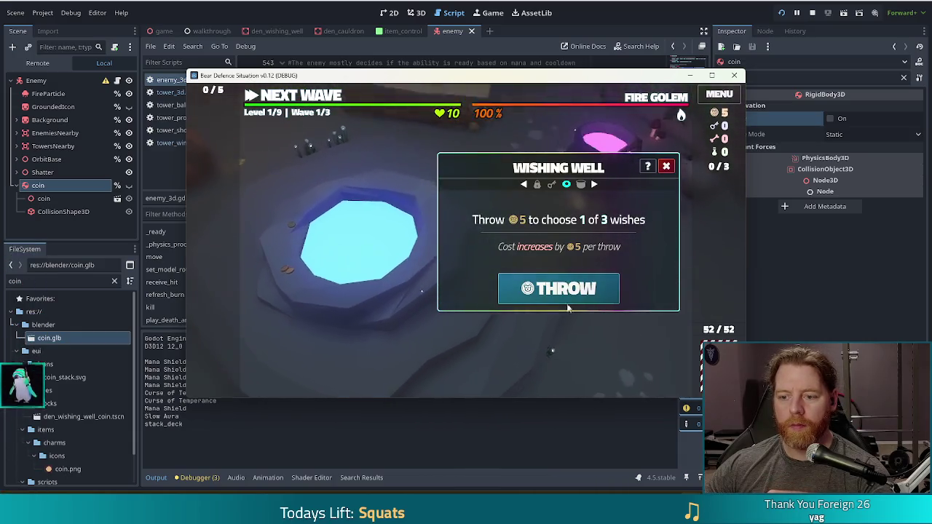
pyautogui.click(561, 285)
pyautogui.click(465, 195)
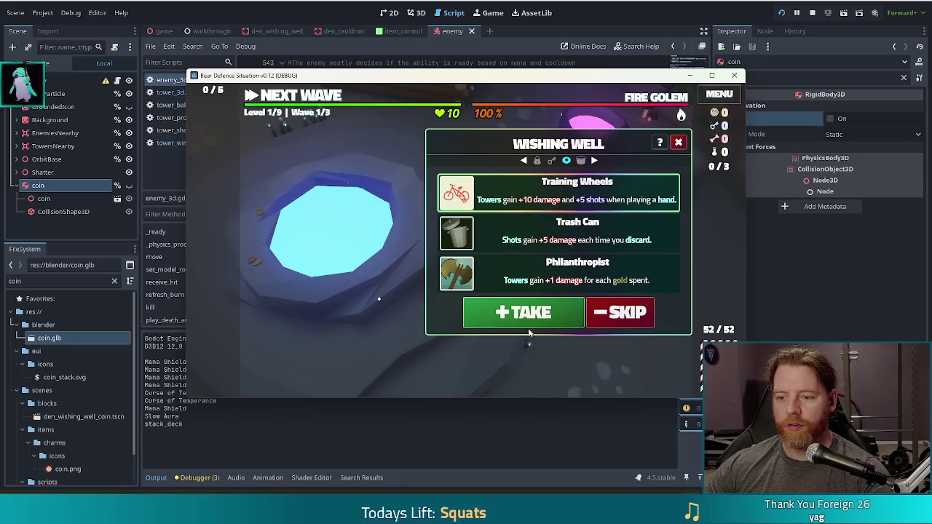
pyautogui.click(522, 311)
pyautogui.click(288, 207)
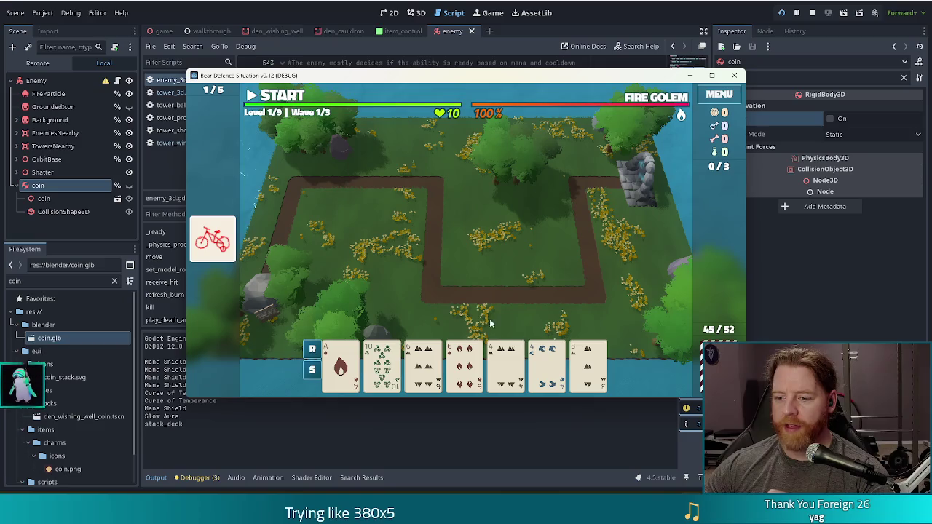
pyautogui.click(423, 364)
pyautogui.click(464, 364)
pyautogui.click(503, 356)
pyautogui.click(547, 360)
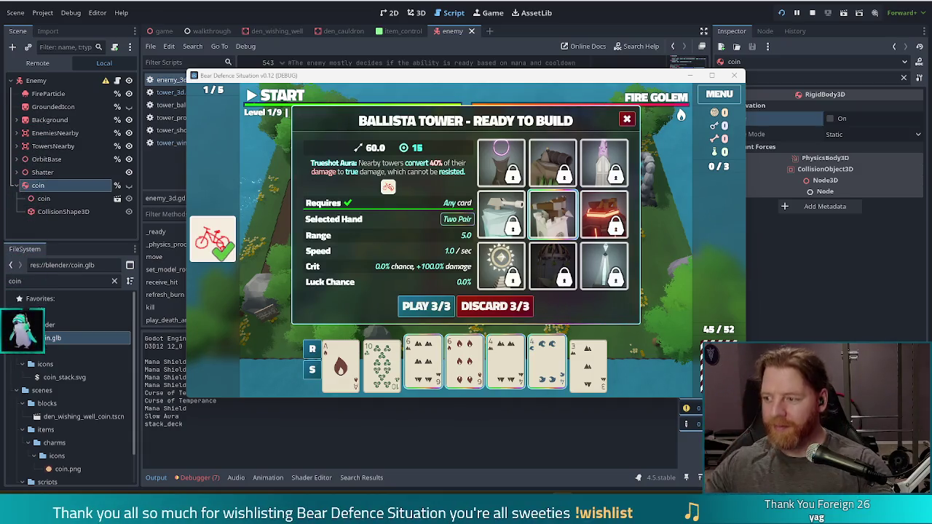
pyautogui.click(426, 306)
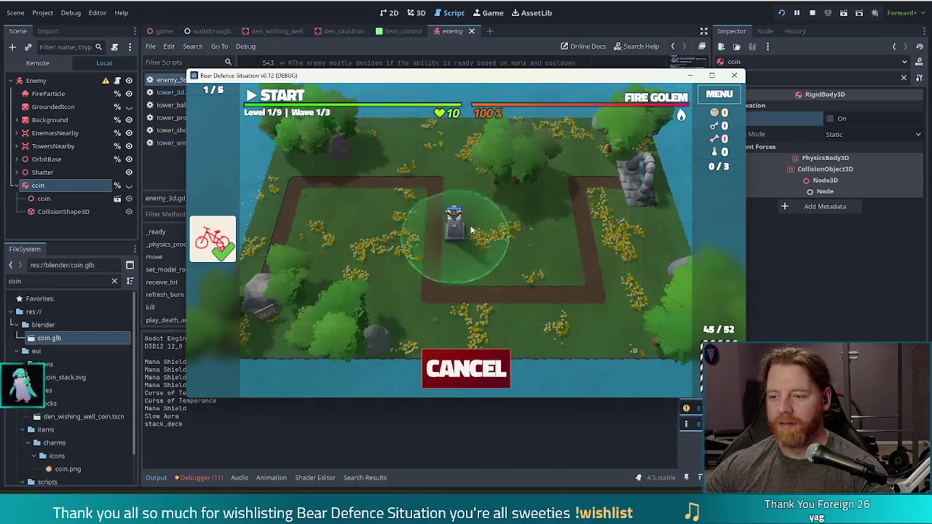
pyautogui.click(526, 254)
pyautogui.click(295, 96)
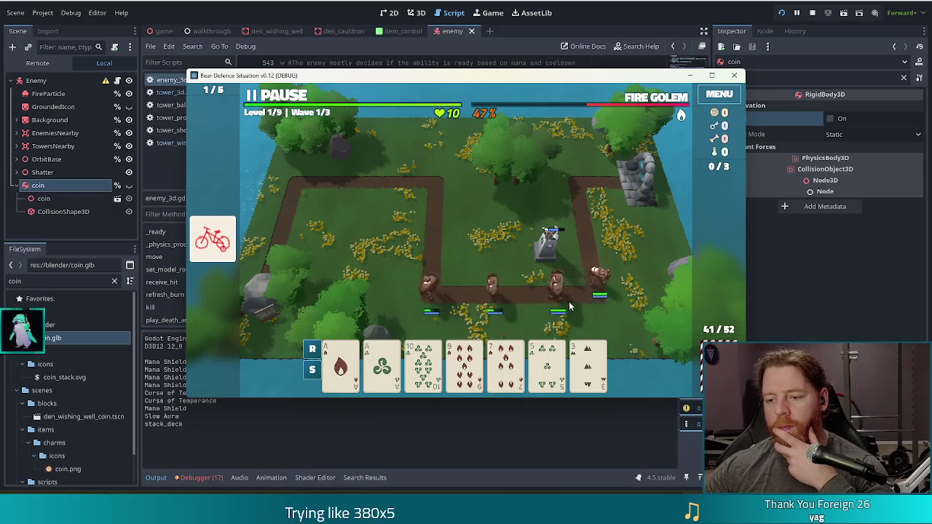
pyautogui.click(734, 75)
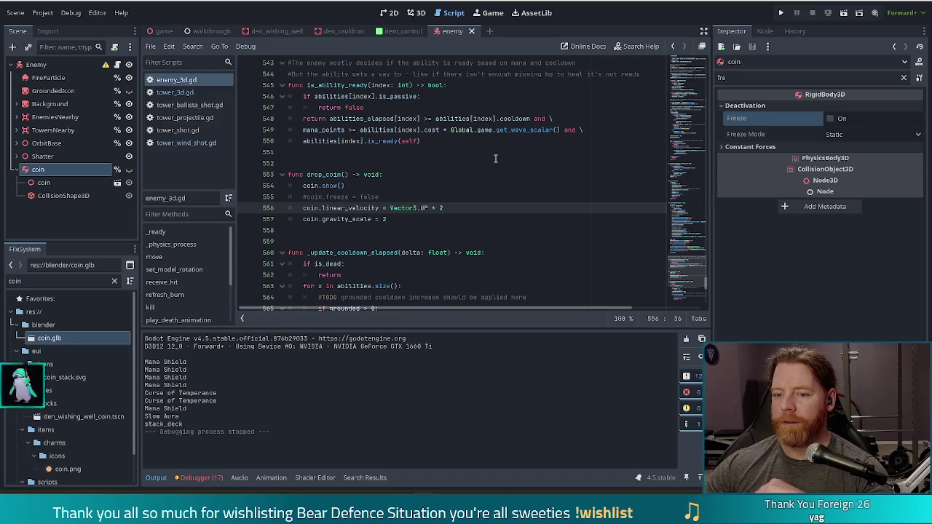
# Append a 0 to the velocity multiplier and review the body.gravity_scale line
pyautogui.click(450, 209)
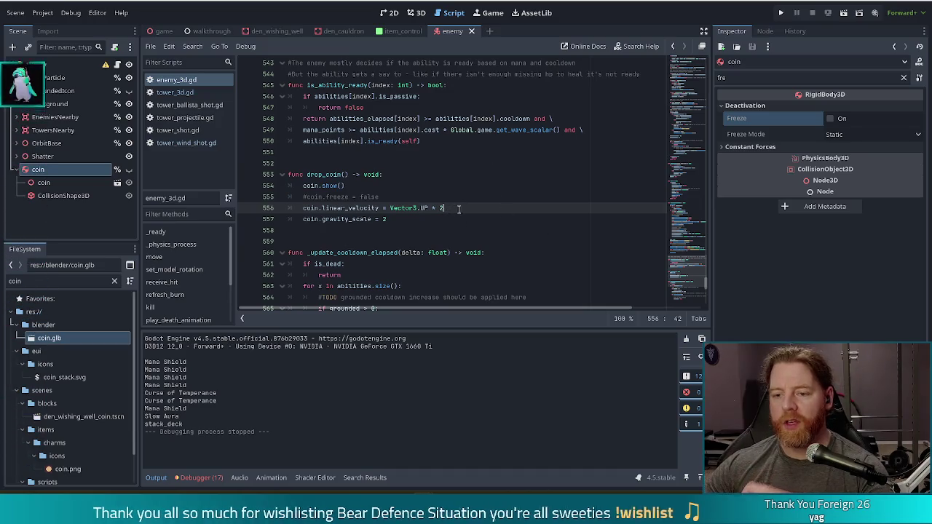
pyautogui.write('0')
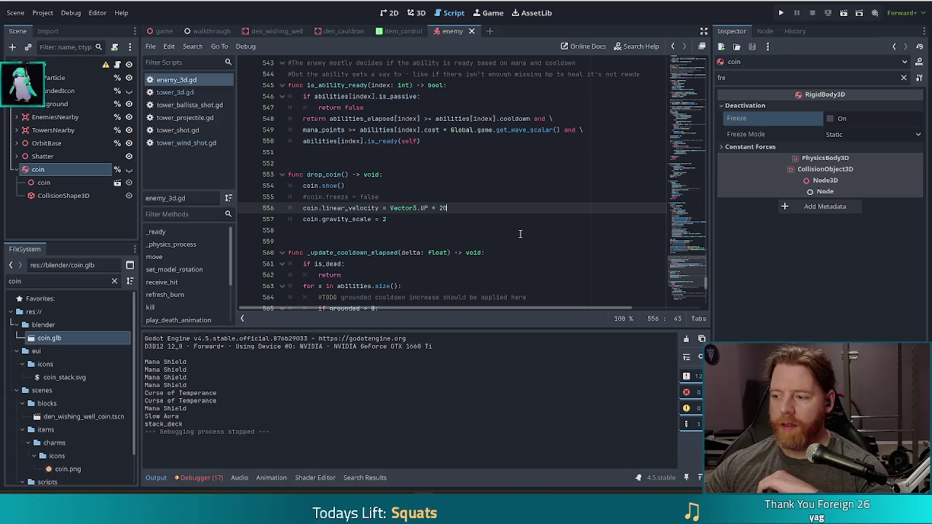
pyautogui.scroll(2, 553, 200)
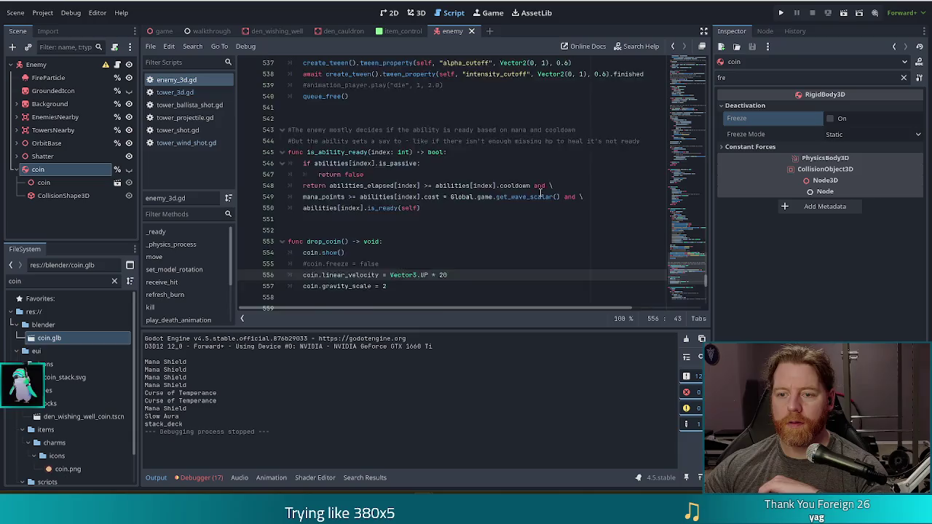
pyautogui.scroll(9, 538, 194)
pyautogui.scroll(4, 524, 195)
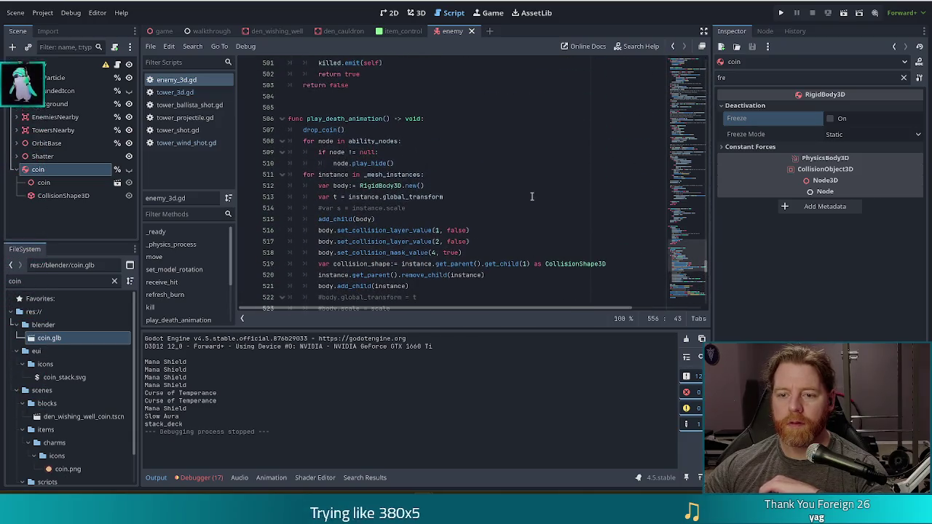
pyautogui.scroll(-4, 465, 184)
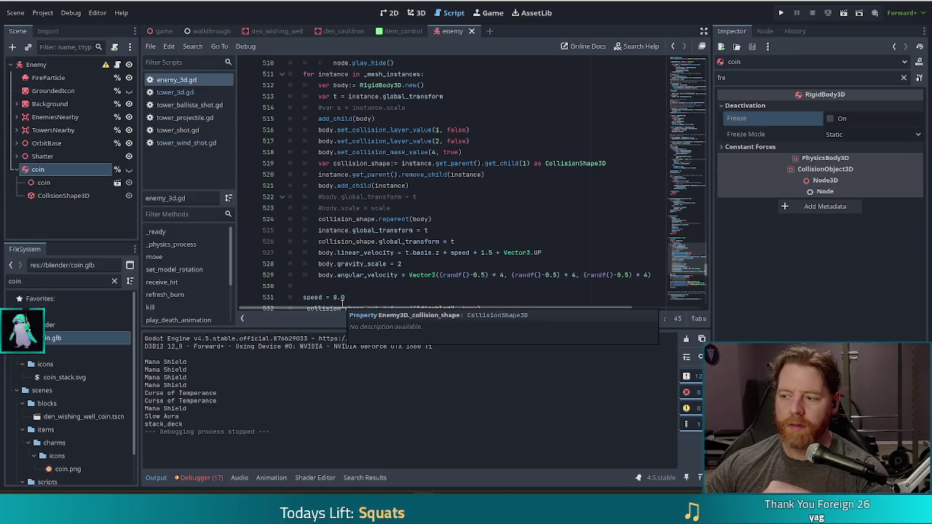
pyautogui.click(352, 266)
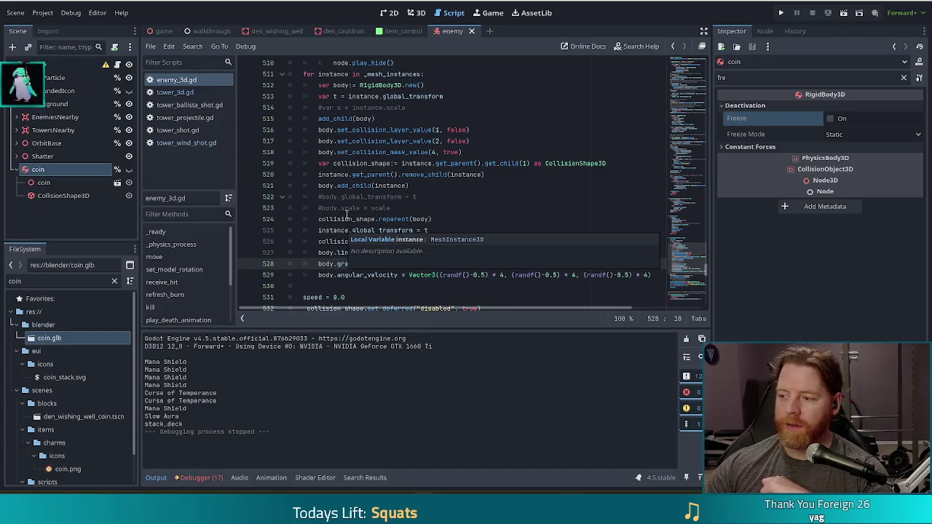
pyautogui.scroll(2, 460, 189)
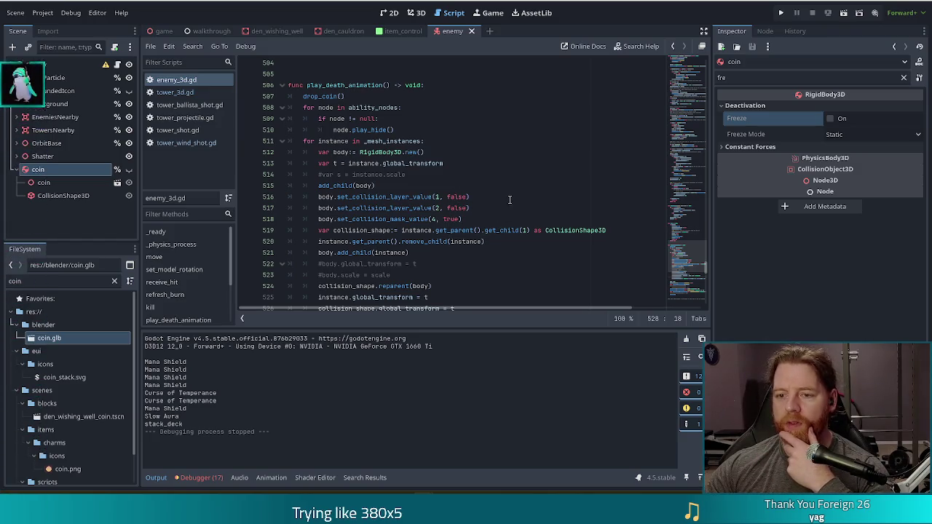
# Review the collision layer, collision shape and linear/angular velocity lines, then go to the 3D view
pyautogui.click(407, 207)
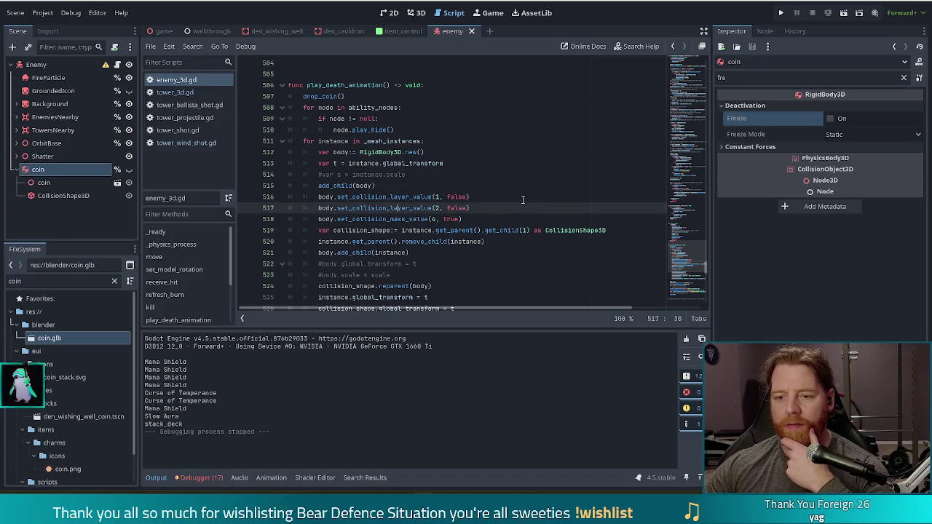
pyautogui.click(454, 230)
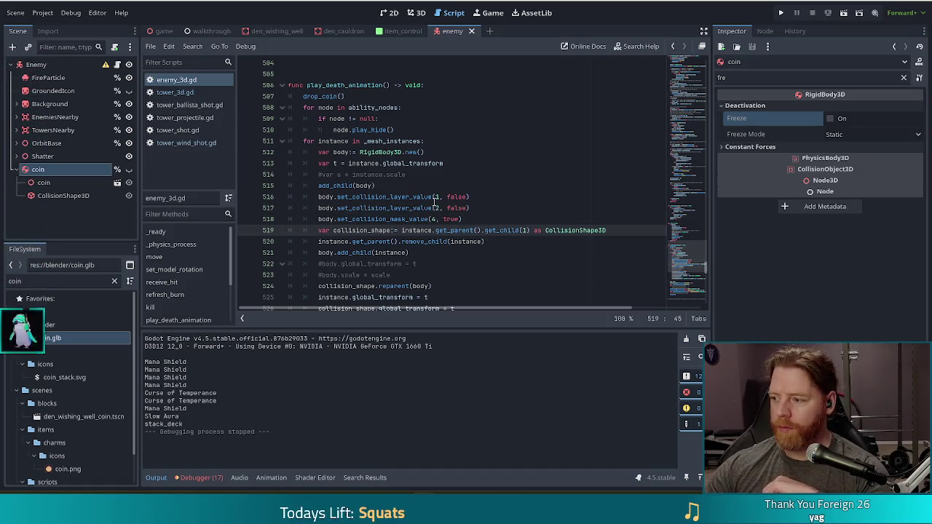
pyautogui.scroll(-4, 435, 202)
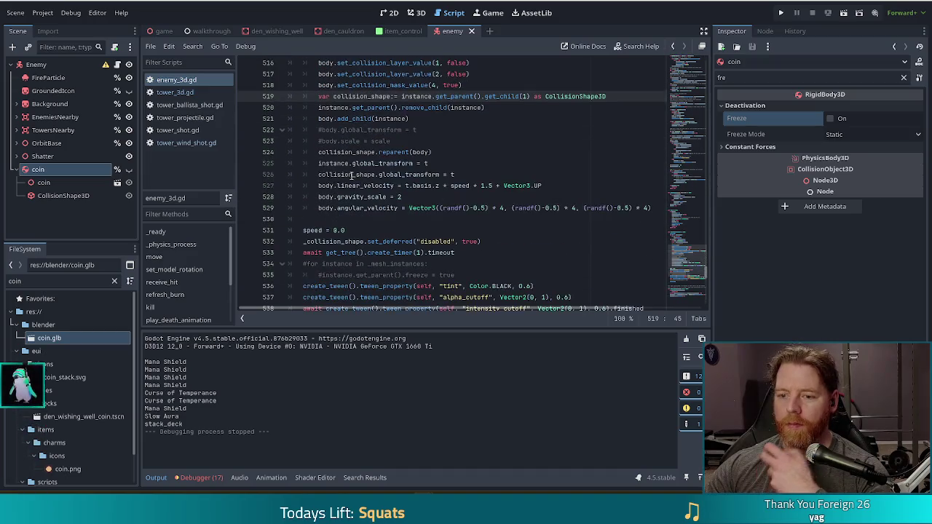
pyautogui.click(375, 185)
pyautogui.click(423, 208)
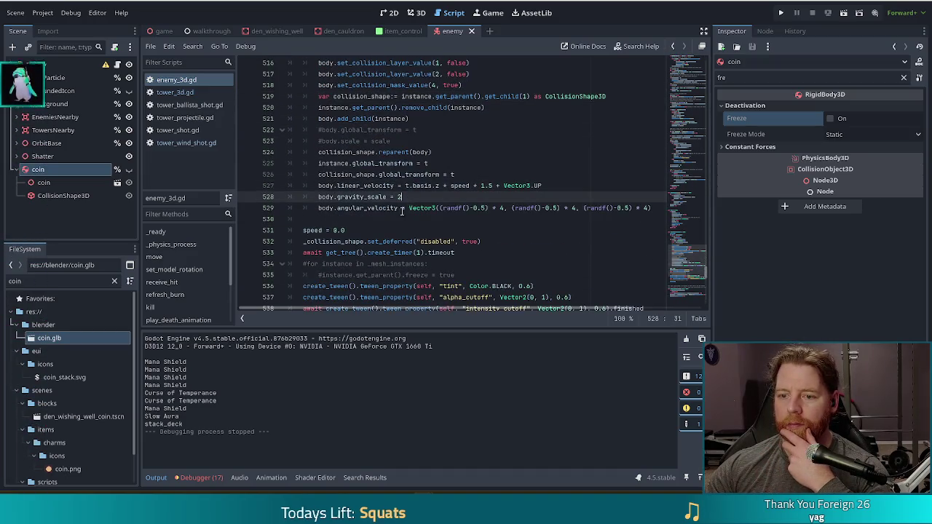
pyautogui.click(386, 185)
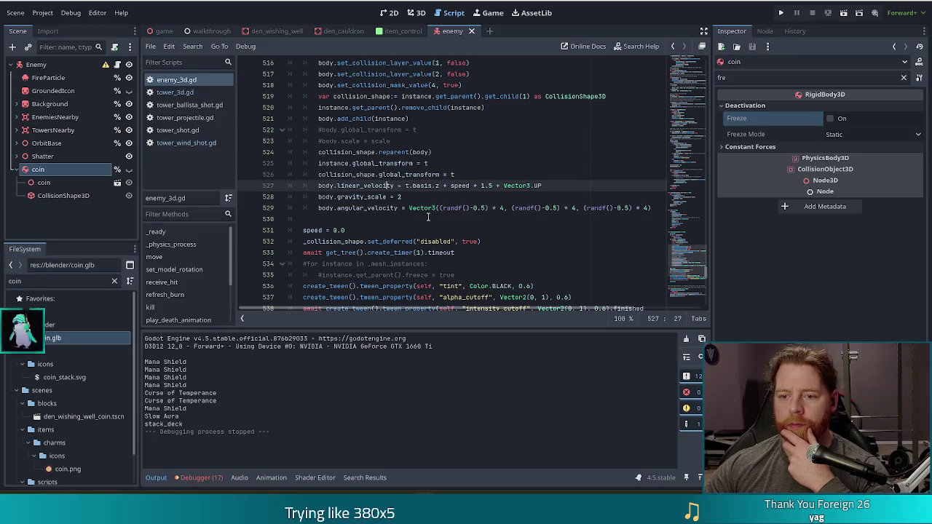
pyautogui.scroll(-3, 429, 217)
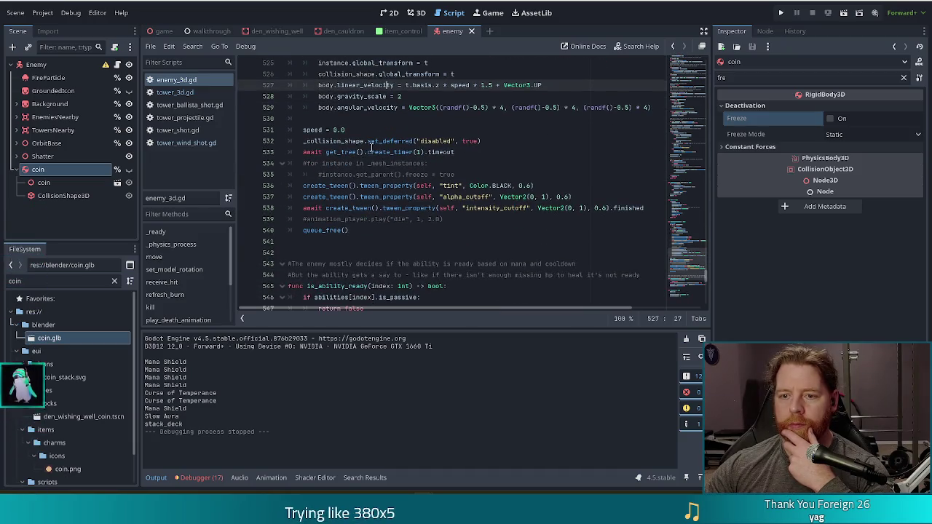
pyautogui.moveTo(447, 160)
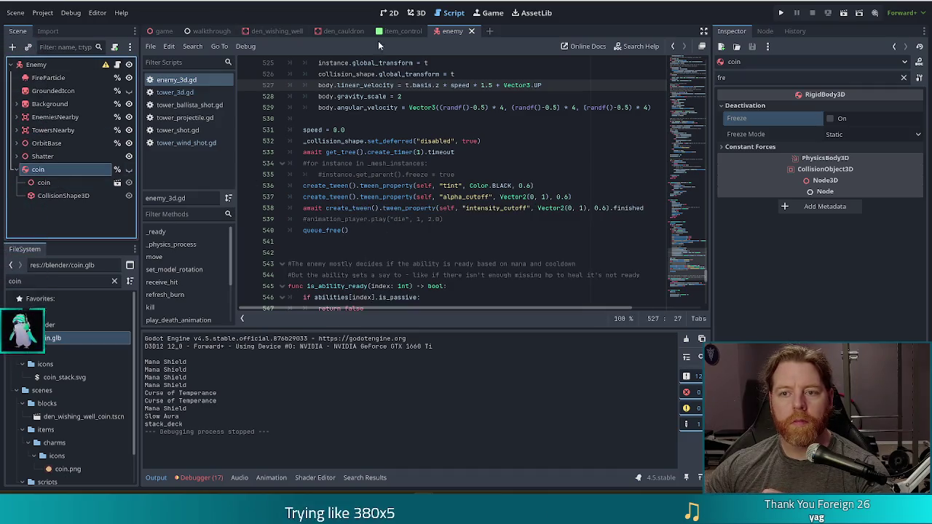
pyautogui.click(416, 12)
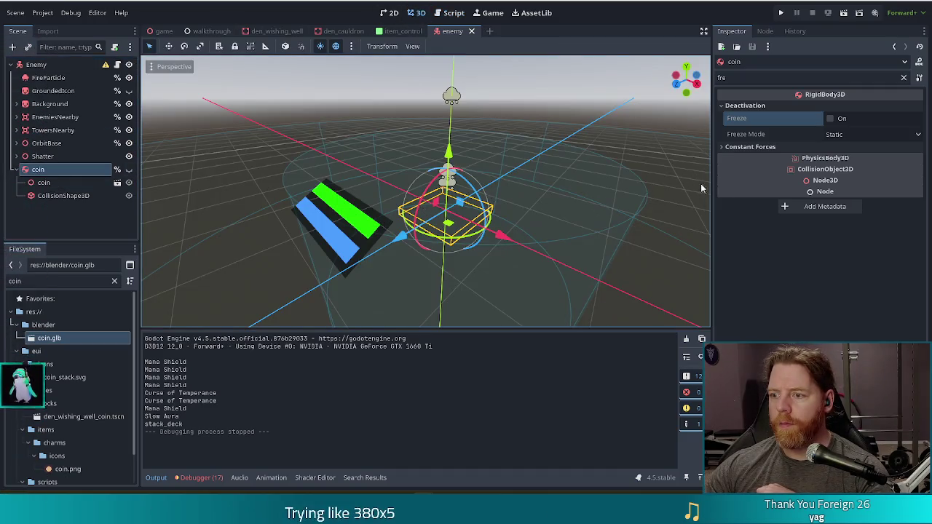
# Make the coin mesh visible and save the scene
pyautogui.click(752, 147)
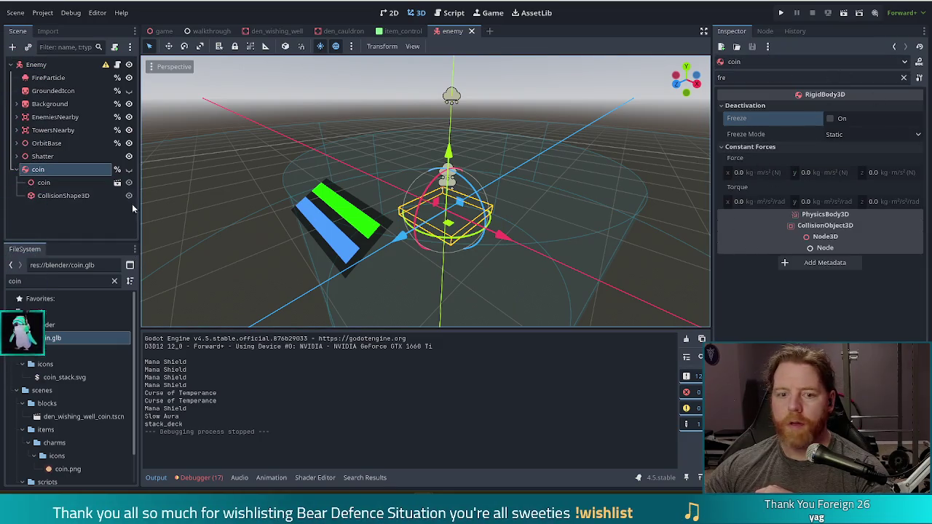
pyautogui.click(128, 169)
pyautogui.hotkey('ctrl', 's')
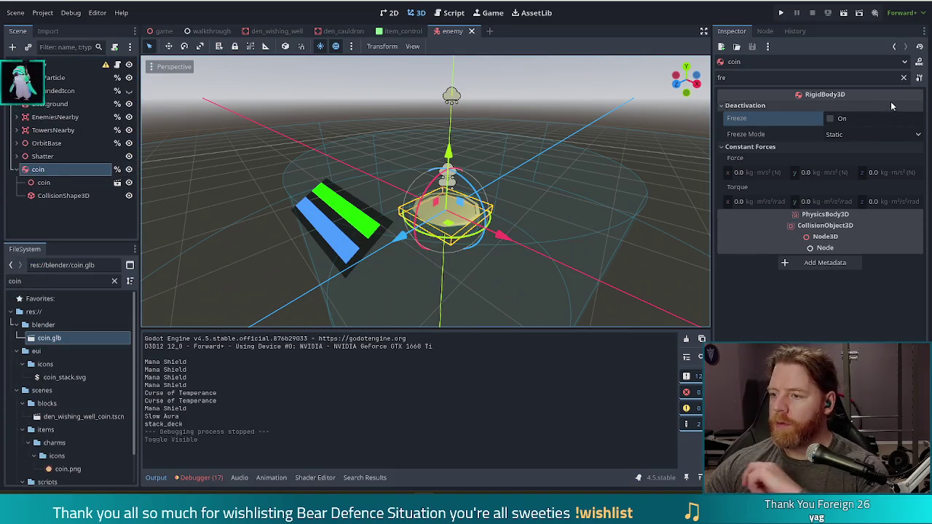
# Set the coin's Linear Velocity Y to 10 via the 'velo' filter and run the game
pyautogui.click(903, 77)
pyautogui.write('velo')
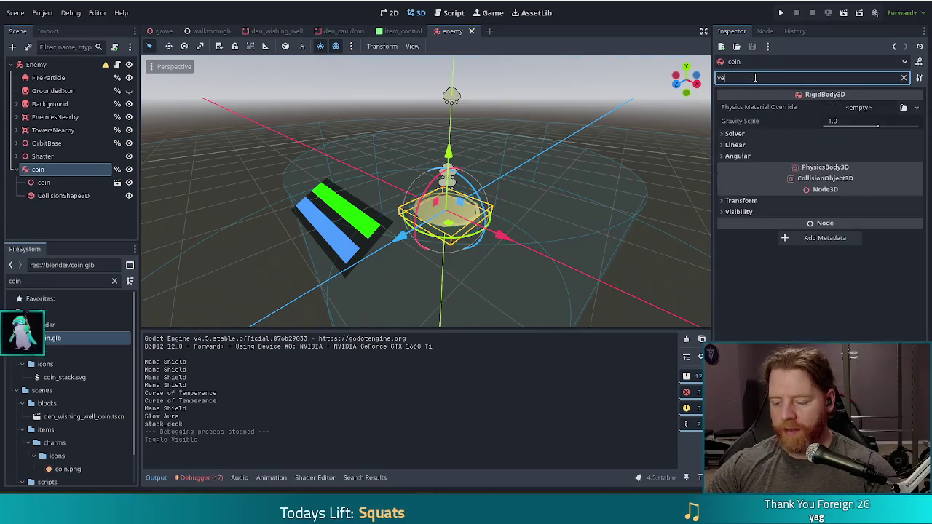
pyautogui.click(745, 105)
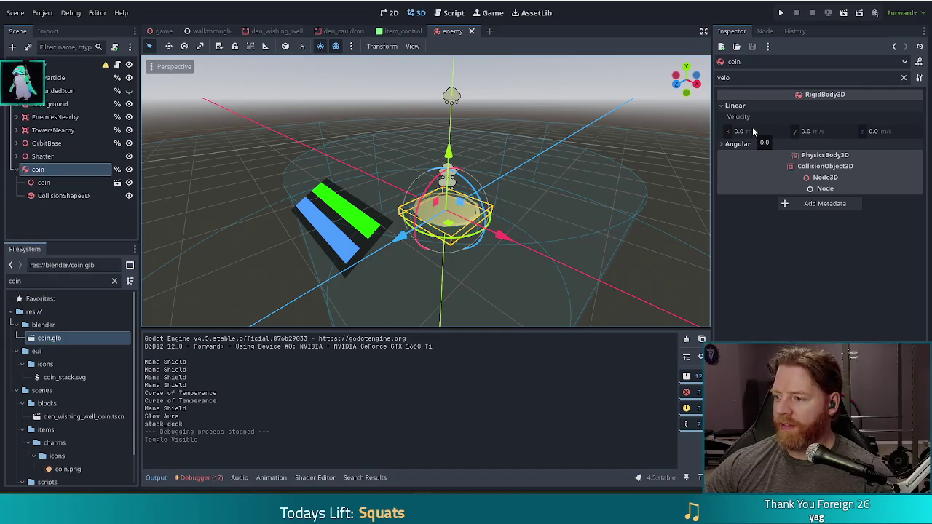
pyautogui.click(818, 131)
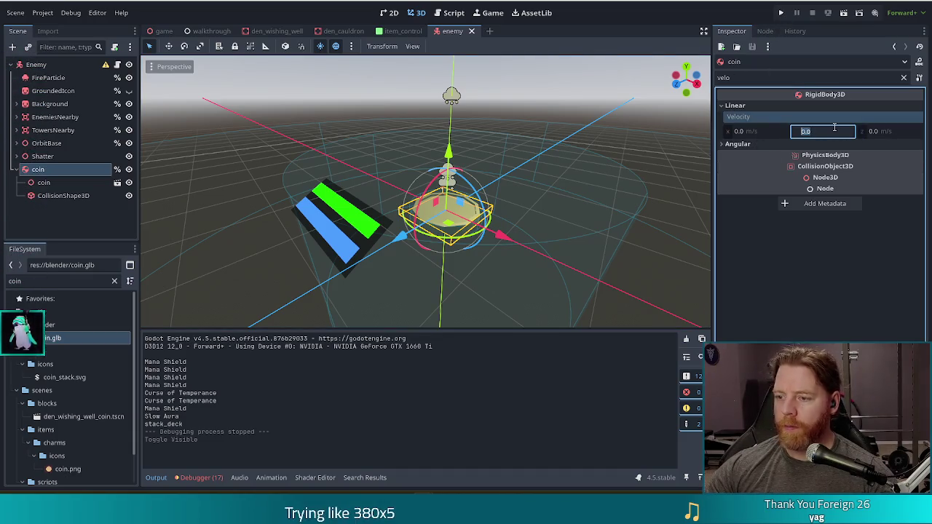
pyautogui.write('10')
pyautogui.press('Return')
pyautogui.click(781, 12)
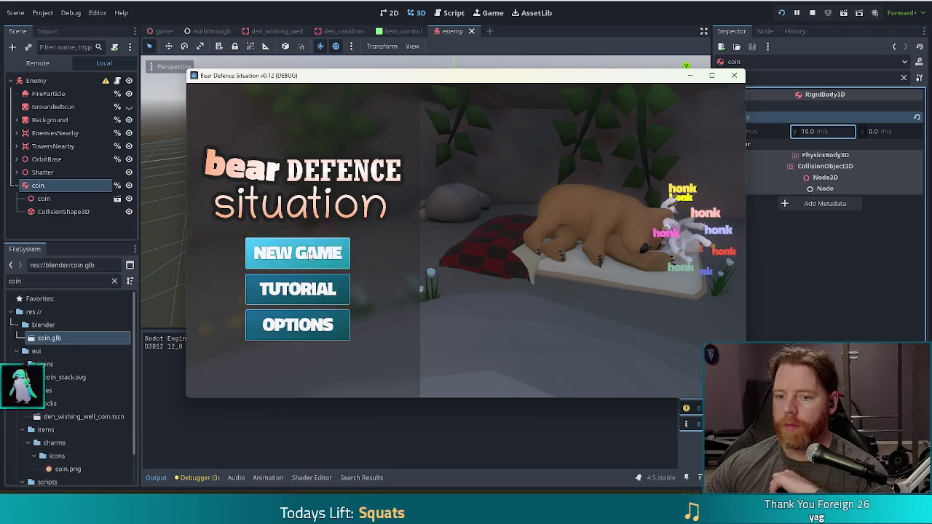
# Start a new game, begin the first wave, pause it, and close the game window
pyautogui.click(342, 255)
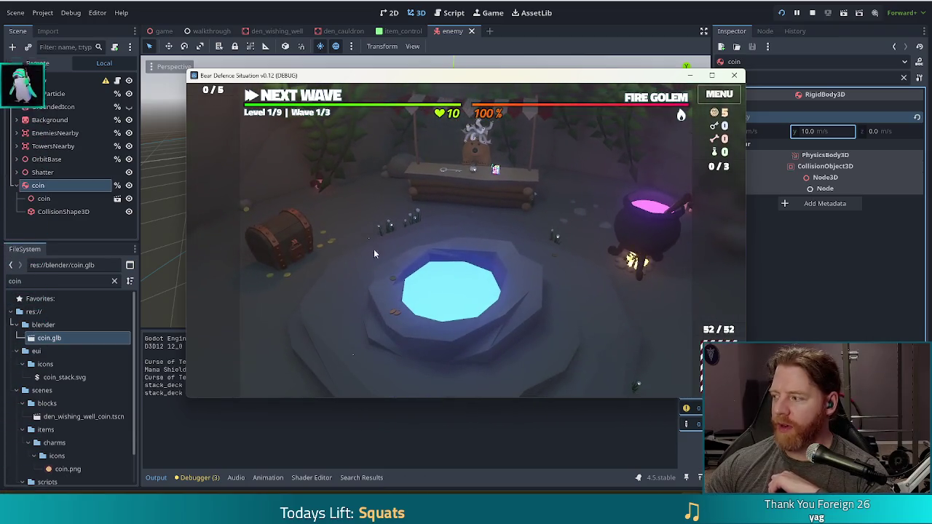
pyautogui.click(293, 99)
pyautogui.click(294, 100)
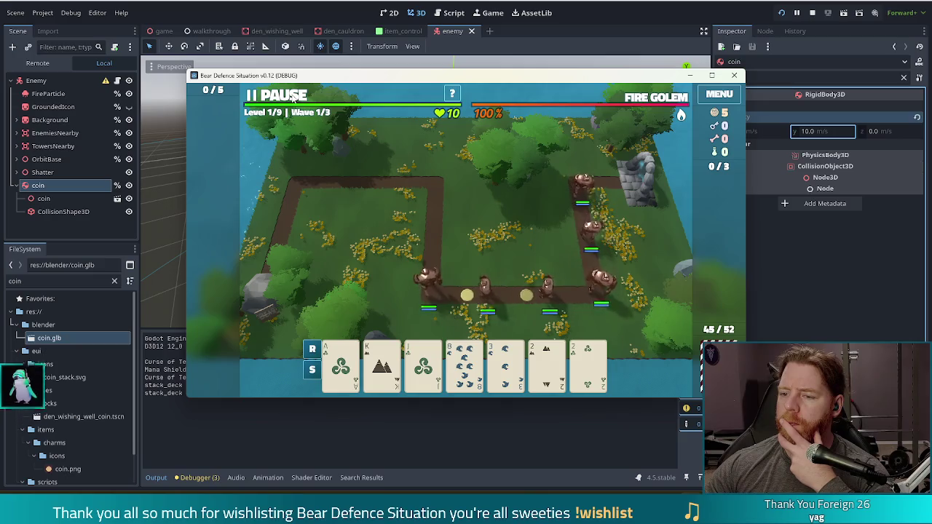
pyautogui.click(293, 99)
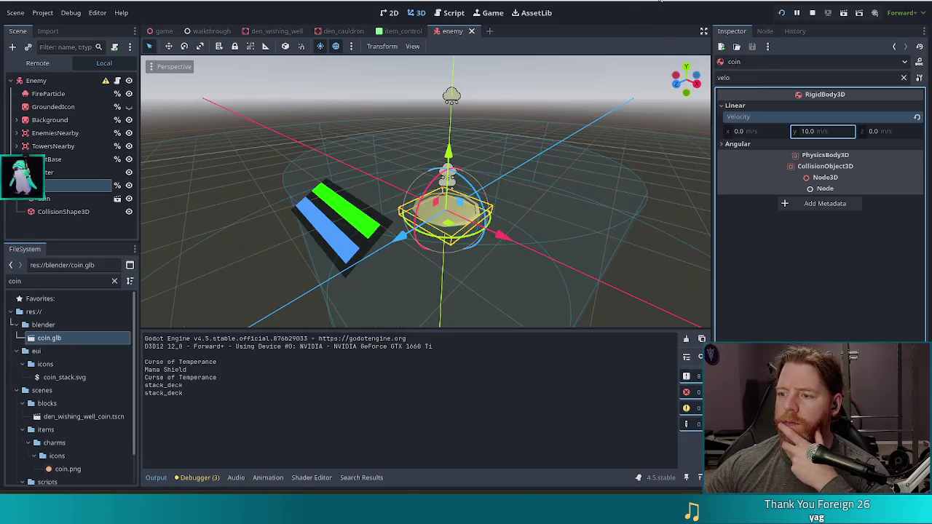
pyautogui.click(734, 75)
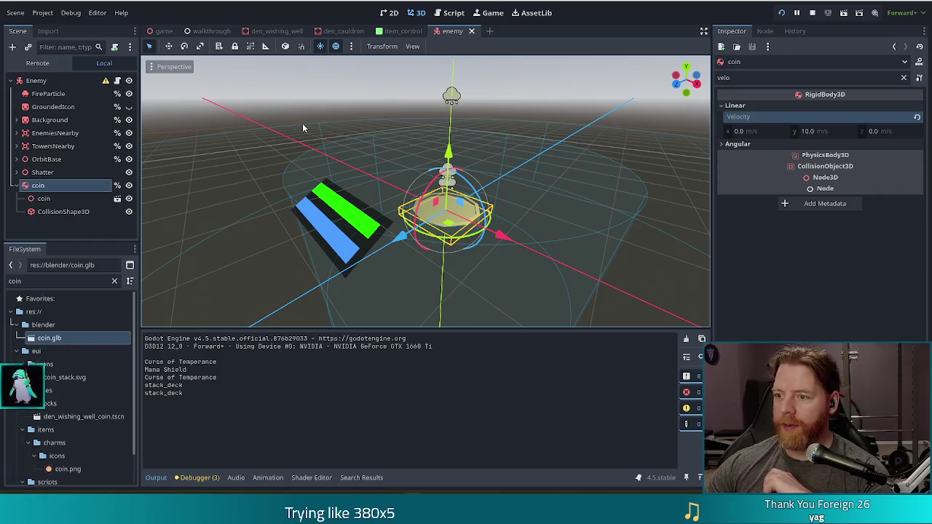
# Tick the coin's Top Level under Transform using the 'top' filter, save, and relaunch the game
pyautogui.click(50, 189)
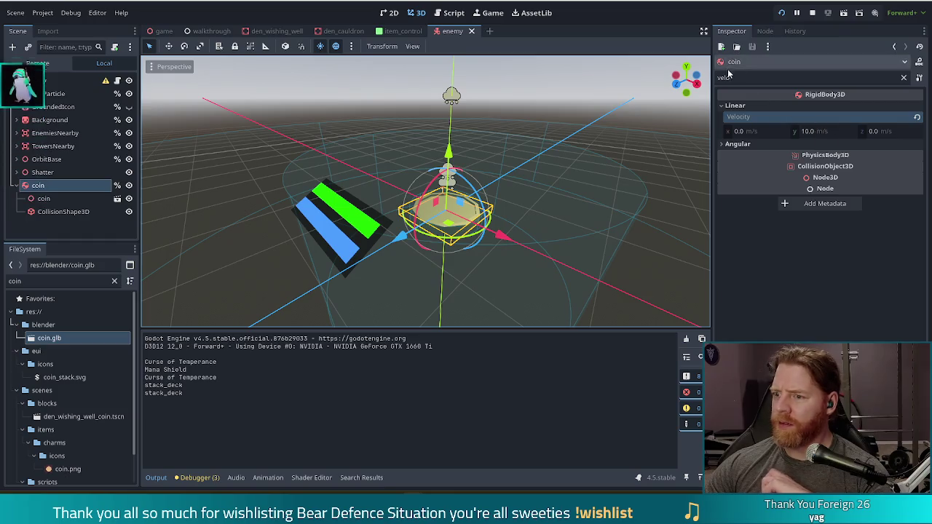
pyautogui.click(903, 77)
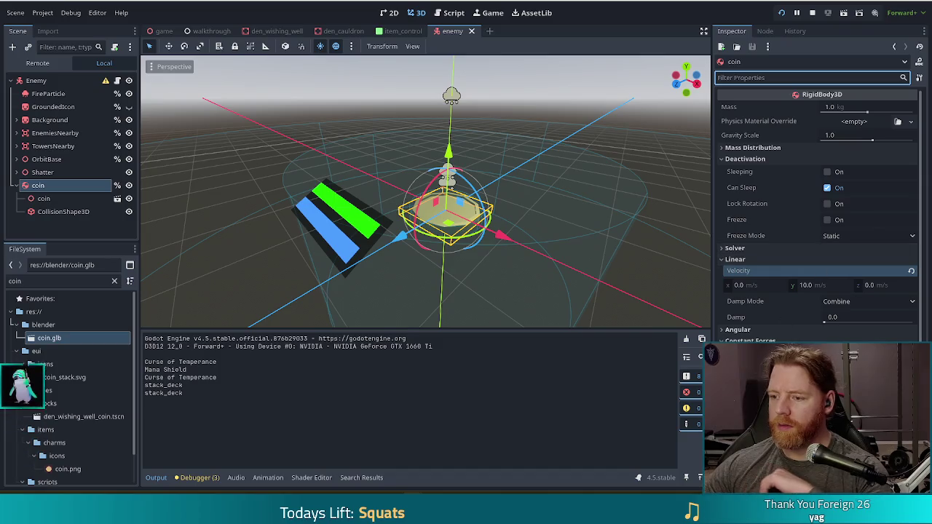
pyautogui.write('top')
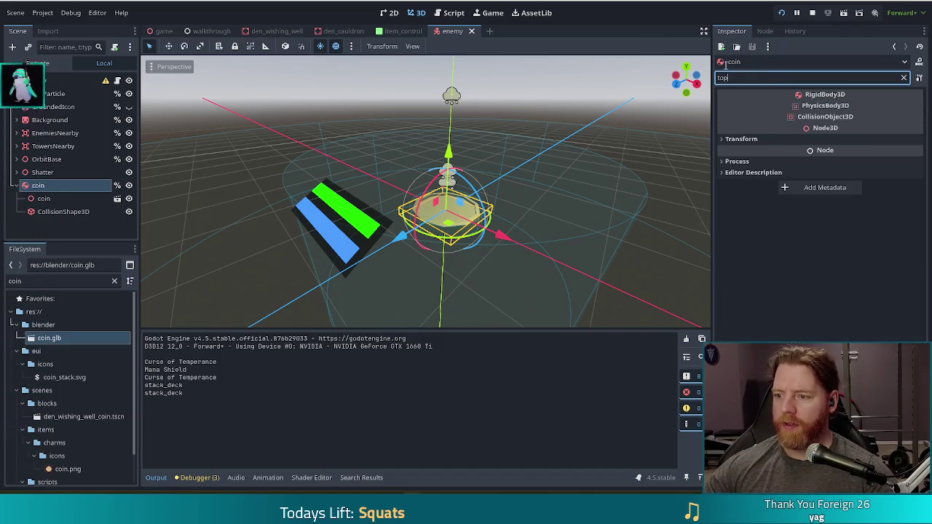
pyautogui.click(749, 139)
pyautogui.click(830, 152)
pyautogui.hotkey('ctrl', 's')
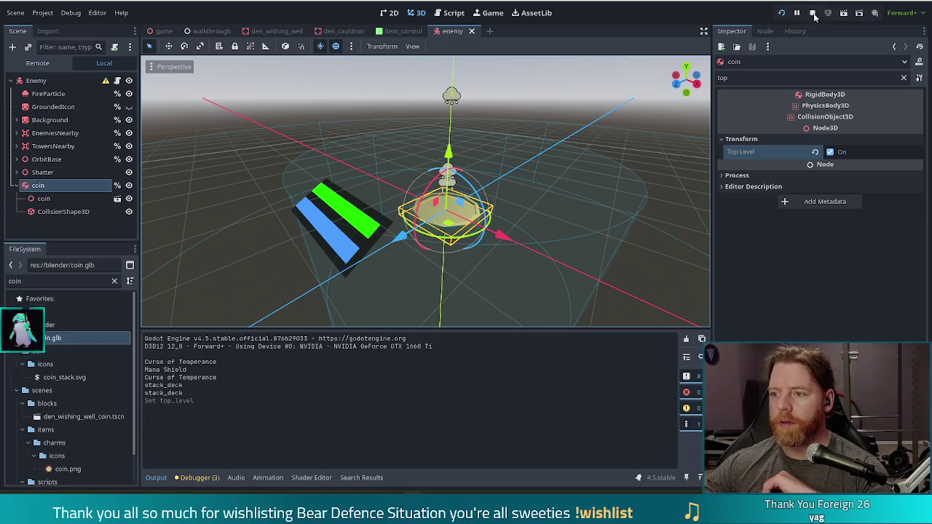
pyautogui.click(781, 12)
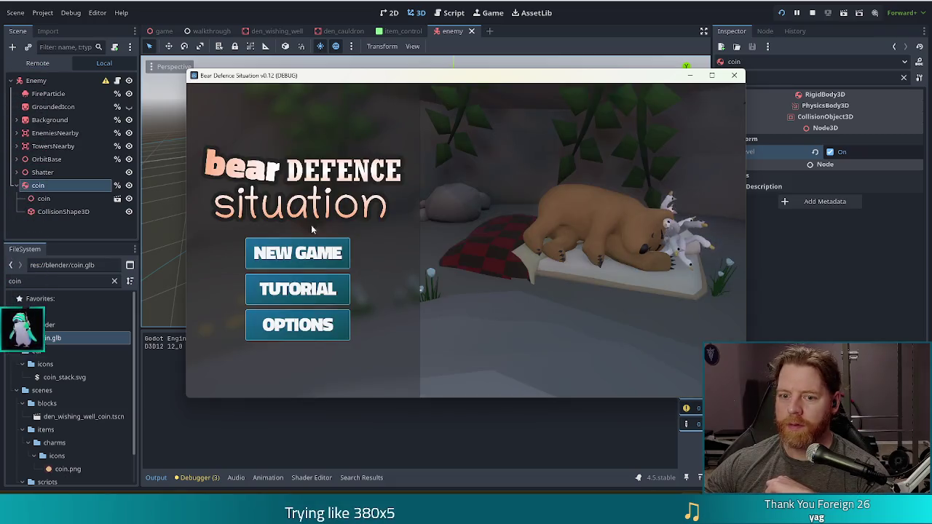
# Start a new game, launch the first wave, then stop the run with F8
pyautogui.click(297, 253)
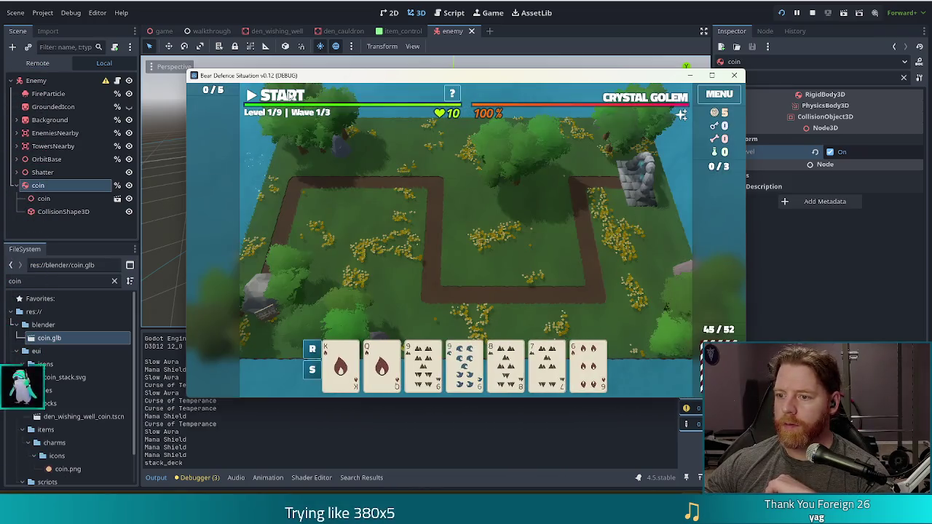
pyautogui.click(284, 95)
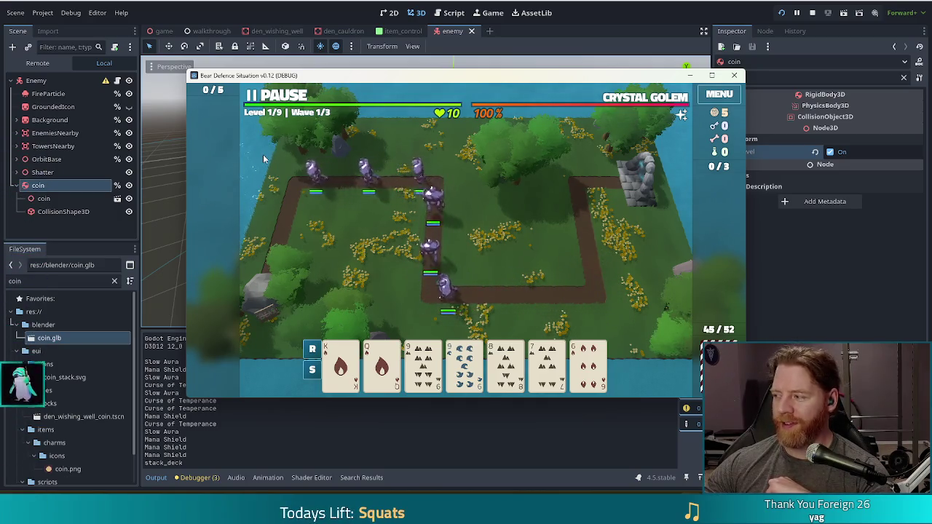
pyautogui.press('F8')
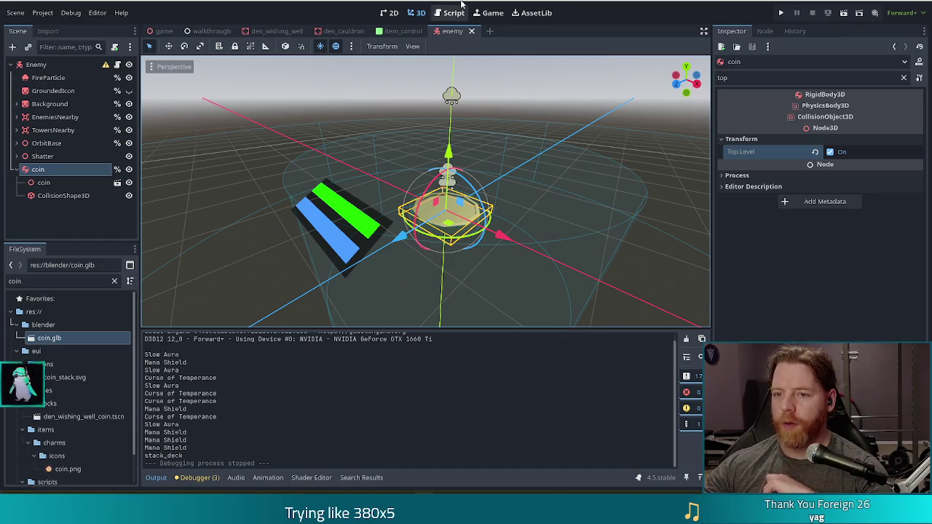
# Untick the coin's Top Level, save the enemy scene, and return to the script
pyautogui.click(830, 152)
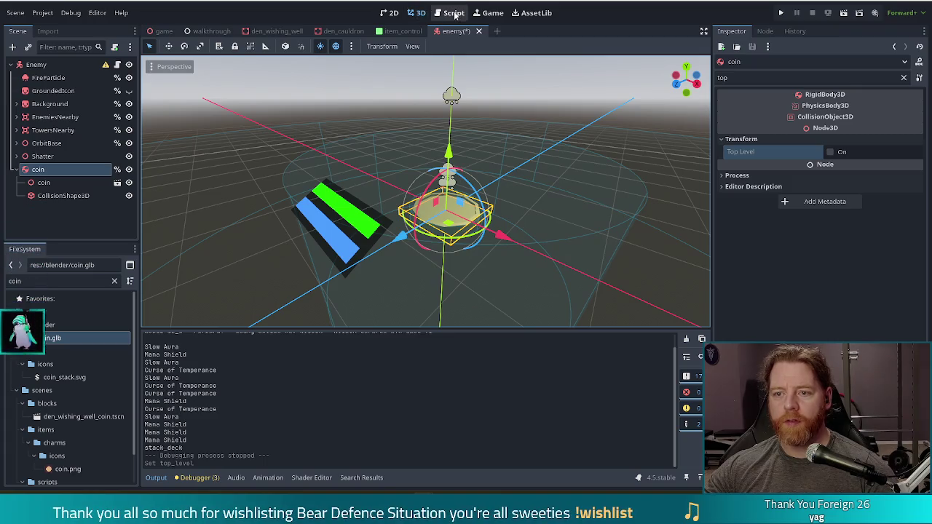
pyautogui.hotkey('ctrl', 's')
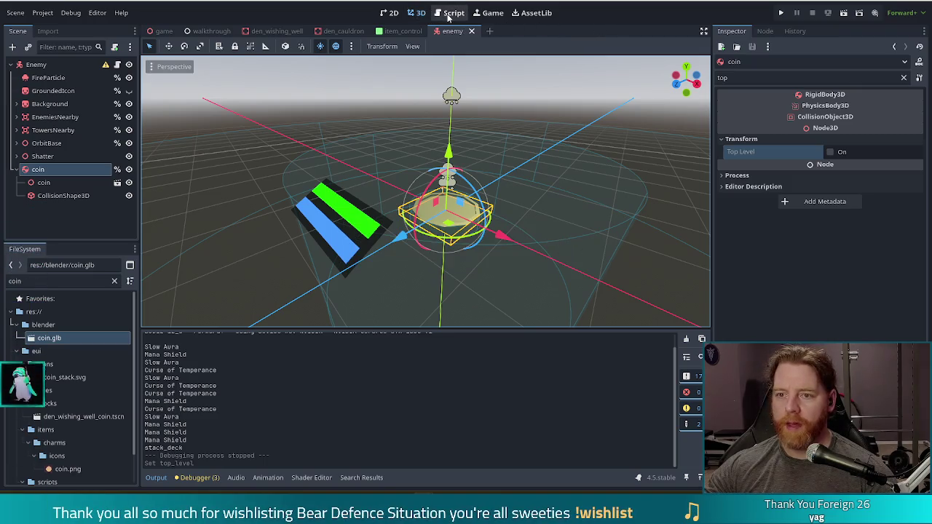
pyautogui.click(453, 12)
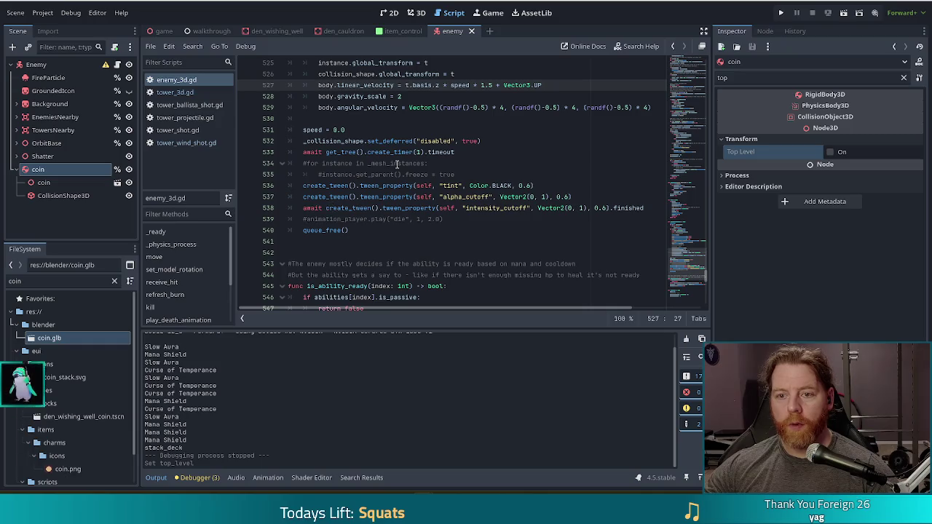
# Add a top_level = true line below the commented freeze line in drop_coin(), then run the project
pyautogui.scroll(-7, 425, 202)
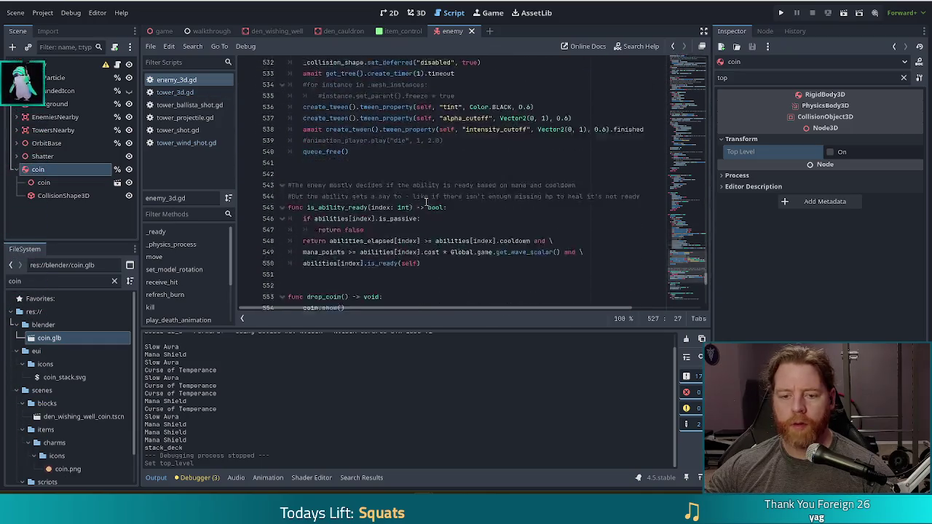
pyautogui.scroll(-2, 425, 202)
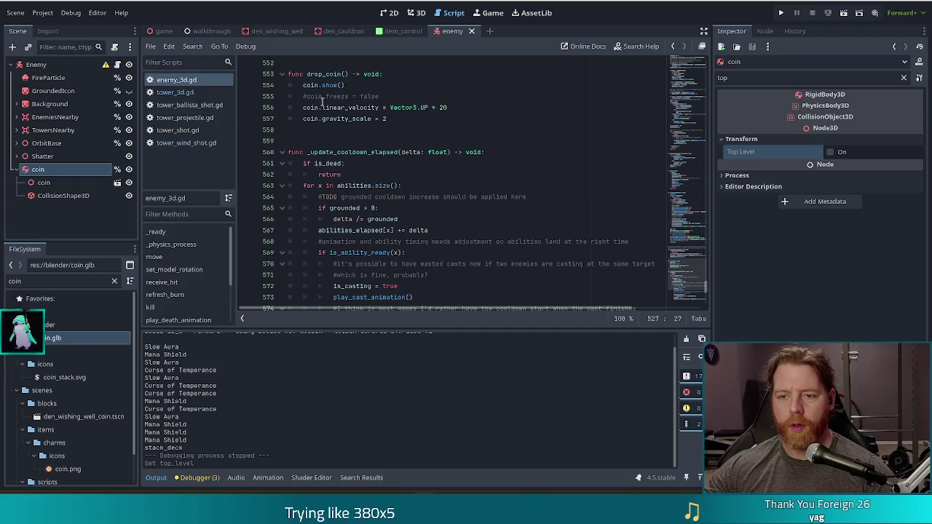
pyautogui.click(401, 96)
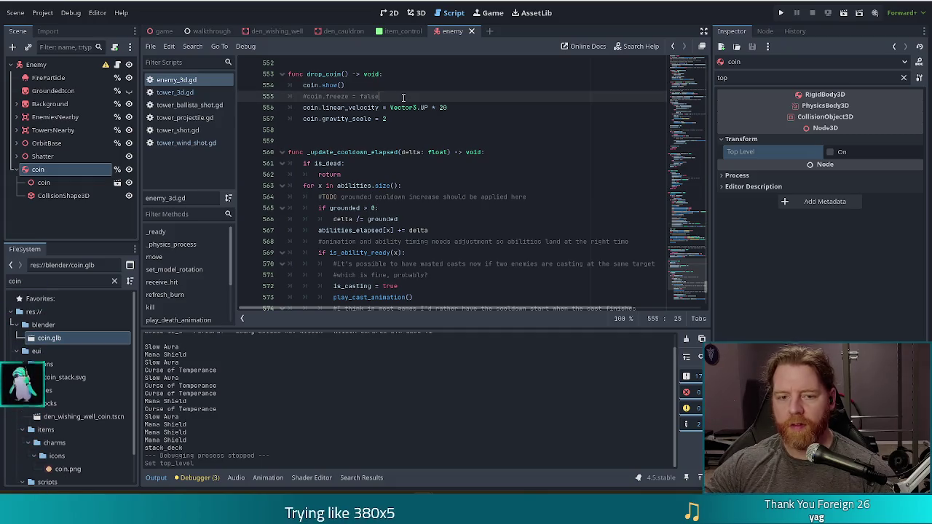
pyautogui.press('Return')
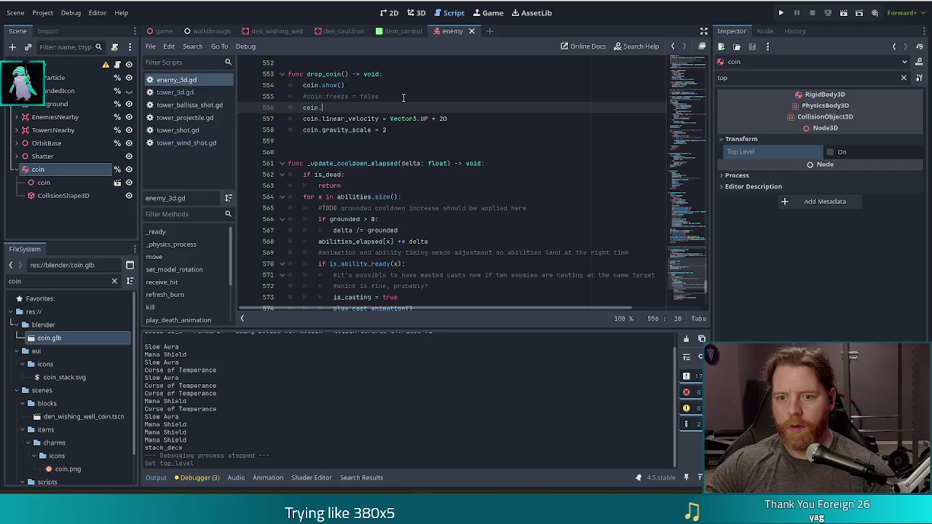
pyautogui.write('top_level')
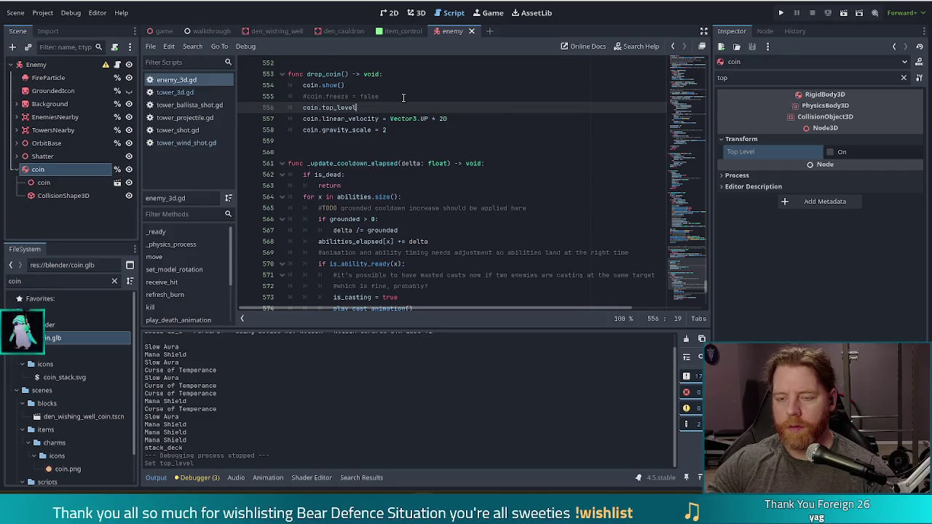
pyautogui.write(' = true')
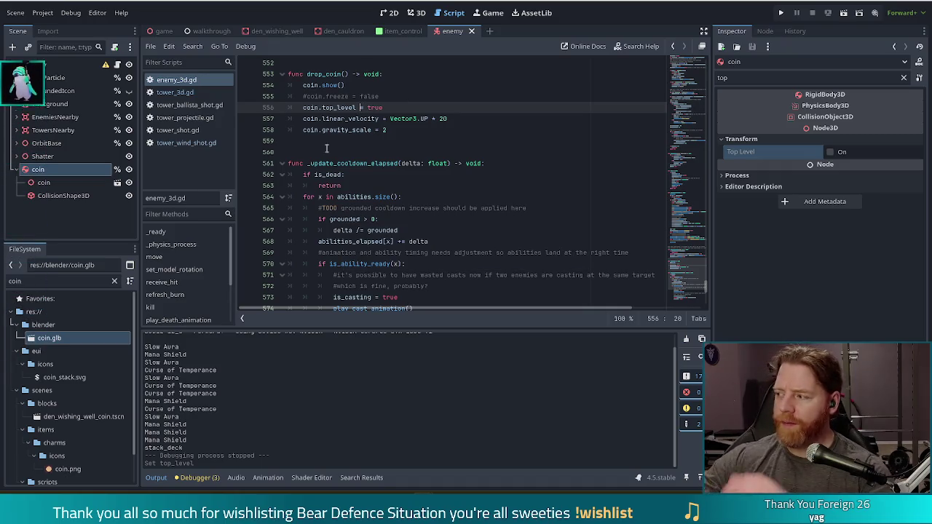
pyautogui.click(784, 15)
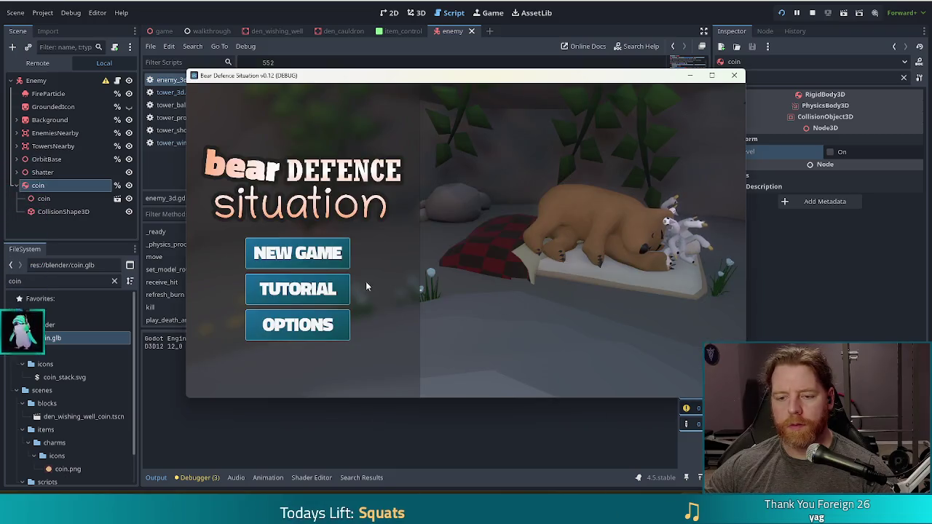
# Start a new game, open the level map, and discard the fire cards and 8 of Wind
pyautogui.click(333, 252)
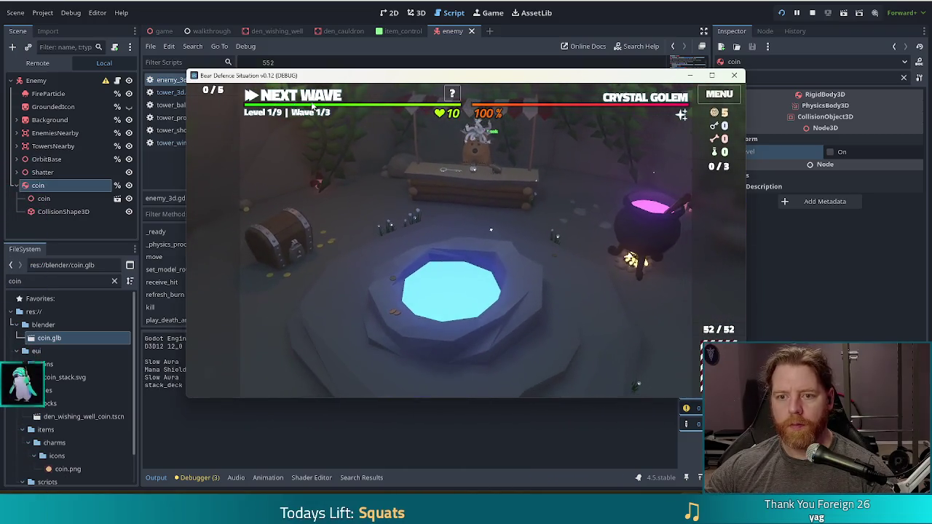
pyautogui.click(310, 97)
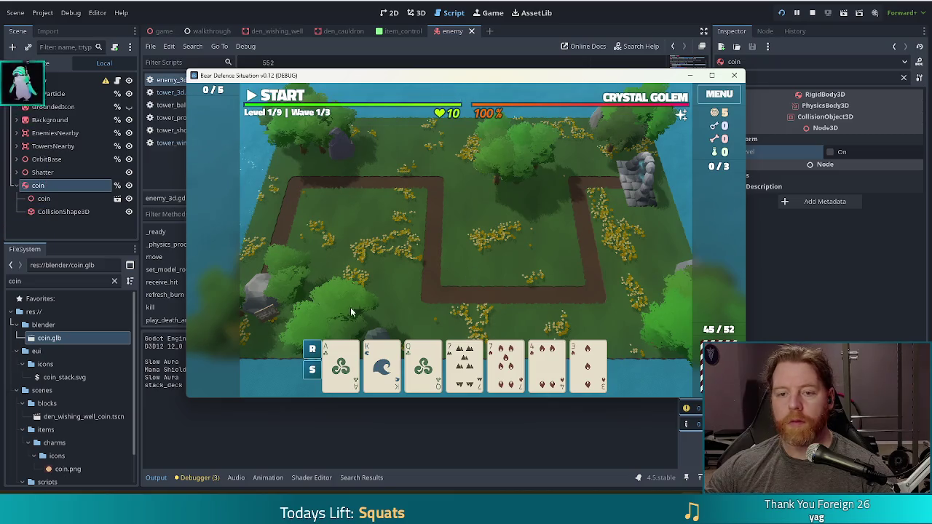
pyautogui.click(547, 363)
pyautogui.click(586, 349)
pyautogui.click(515, 307)
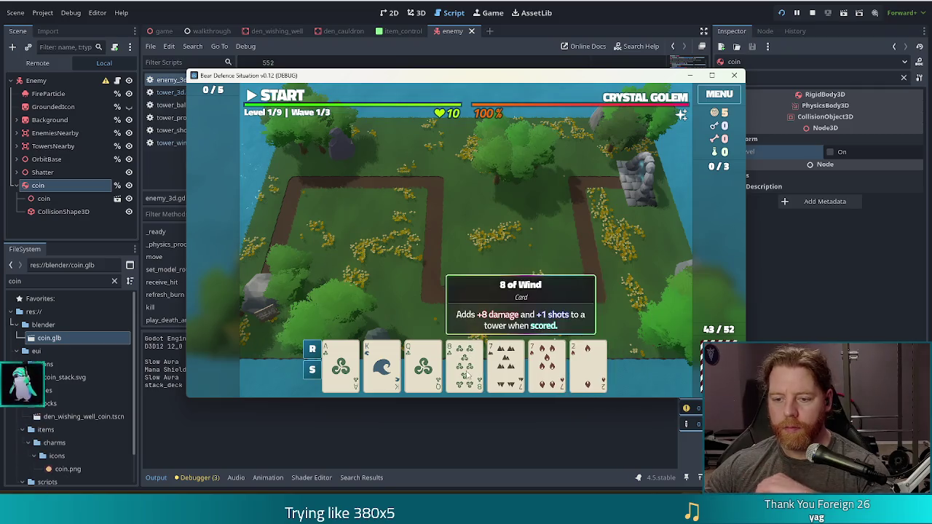
pyautogui.click(464, 364)
pyautogui.click(591, 379)
pyautogui.click(515, 307)
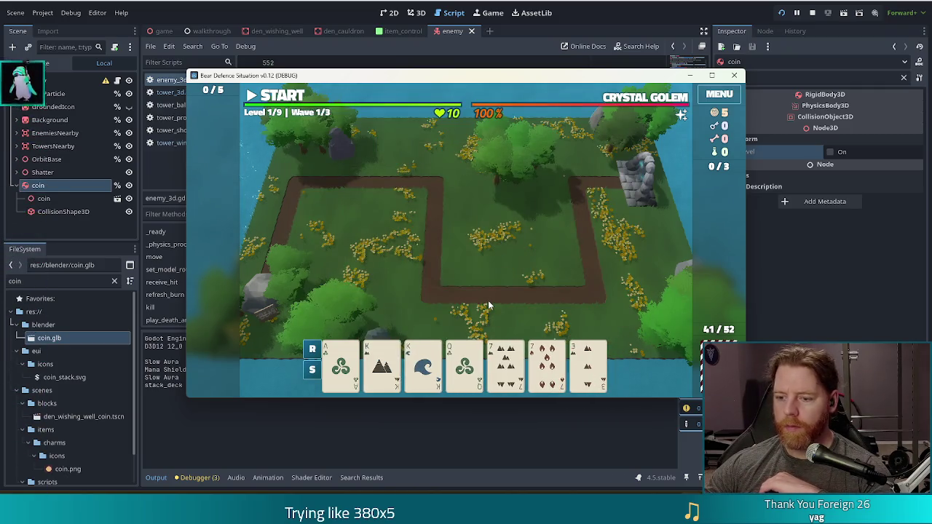
# Play Two Pair with the Kings to place a Ballista on the grass, then stop with F8
pyautogui.click(546, 364)
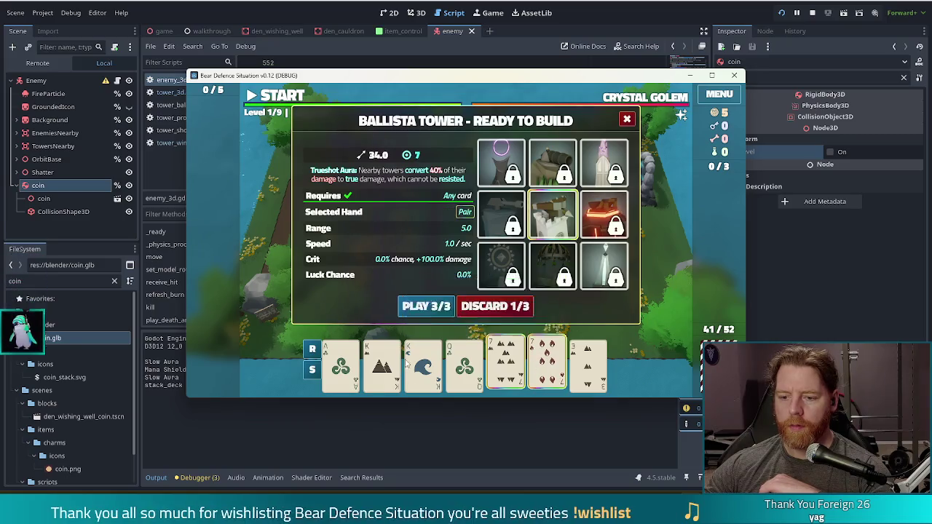
pyautogui.click(423, 364)
pyautogui.click(382, 364)
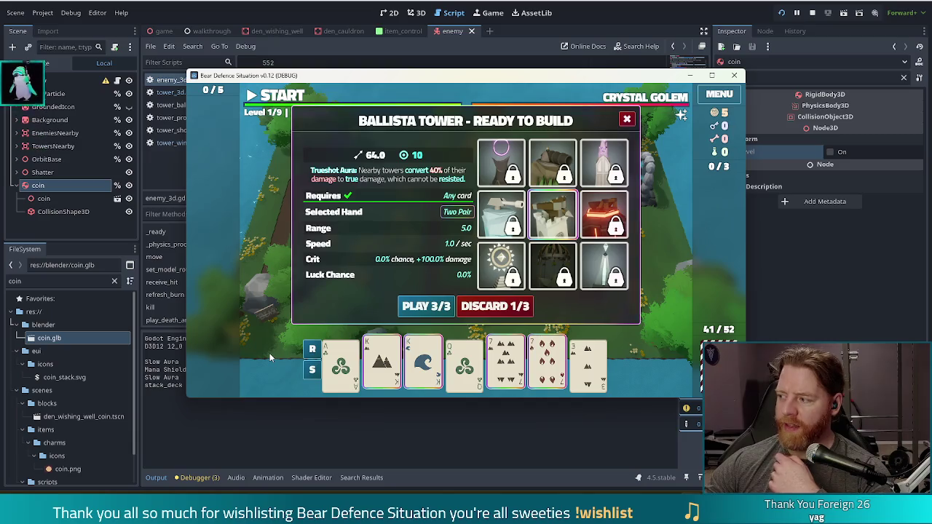
pyautogui.click(431, 306)
pyautogui.click(553, 244)
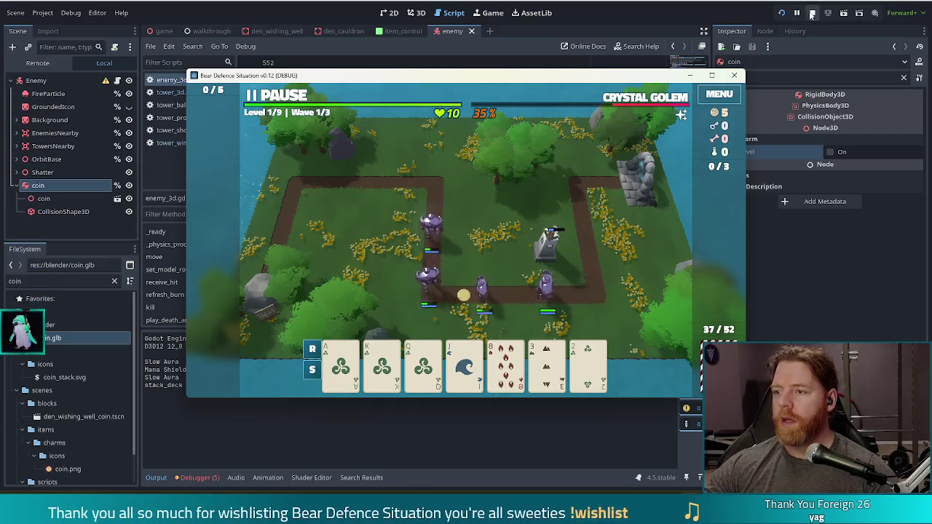
pyautogui.press('F8')
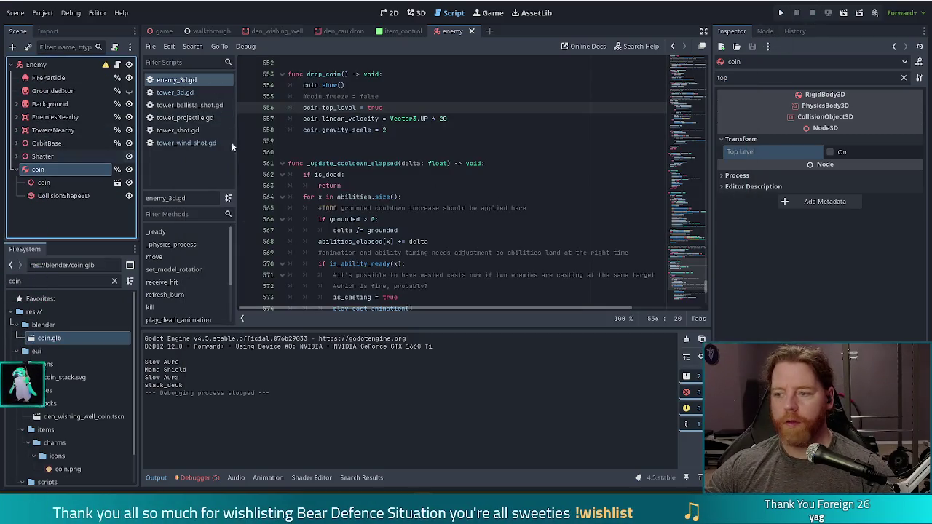
# Filter the coin's Inspector for 'velo', check Linear Velocity, and save the scene
pyautogui.click(772, 78)
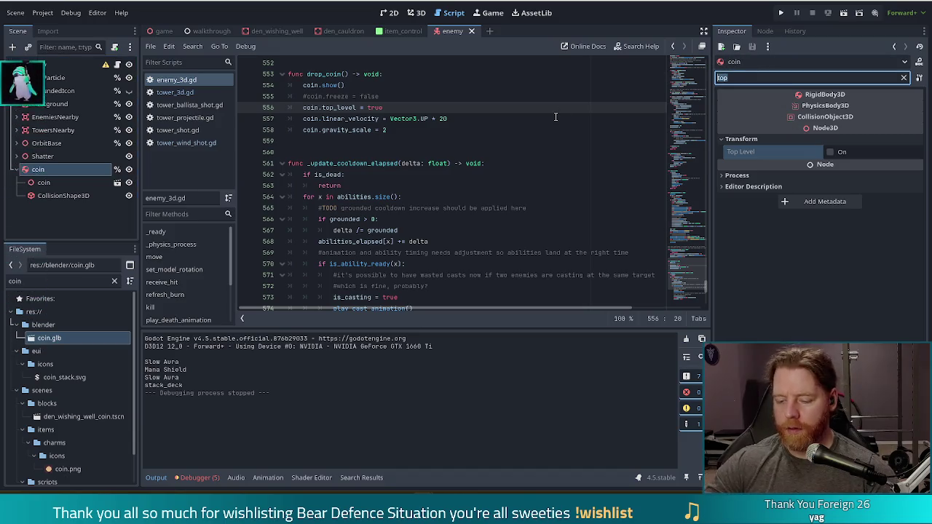
pyautogui.write('velo')
pyautogui.click(919, 121)
pyautogui.hotkey('ctrl', 's')
# Add 'coin.angular_velocity = Vector3.ONE * 5' below the linear_velocity line in drop_coin()
pyautogui.click(396, 173)
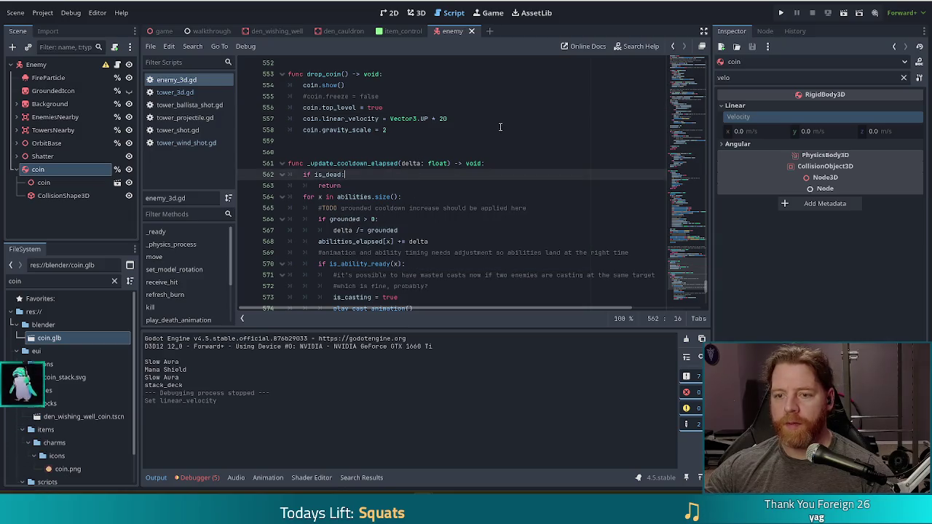
pyautogui.scroll(4, 459, 131)
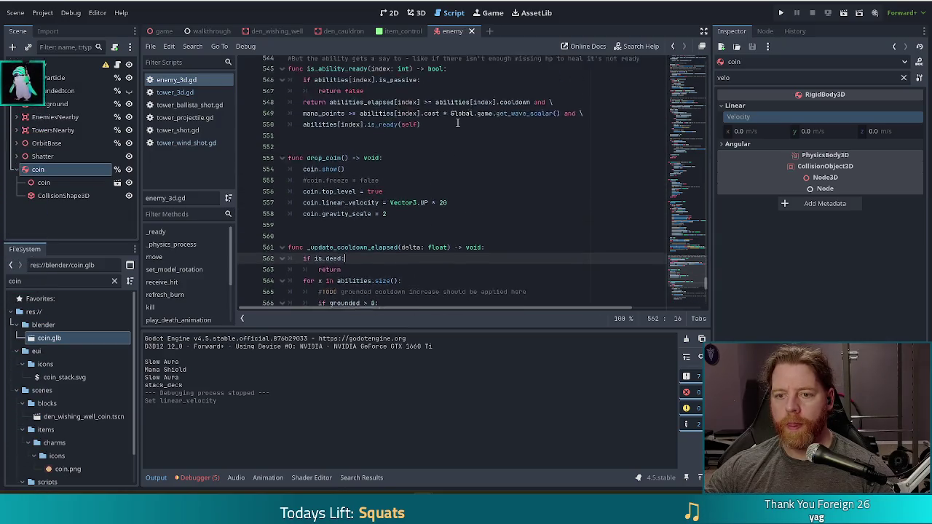
pyautogui.scroll(-3, 462, 145)
pyautogui.click(465, 151)
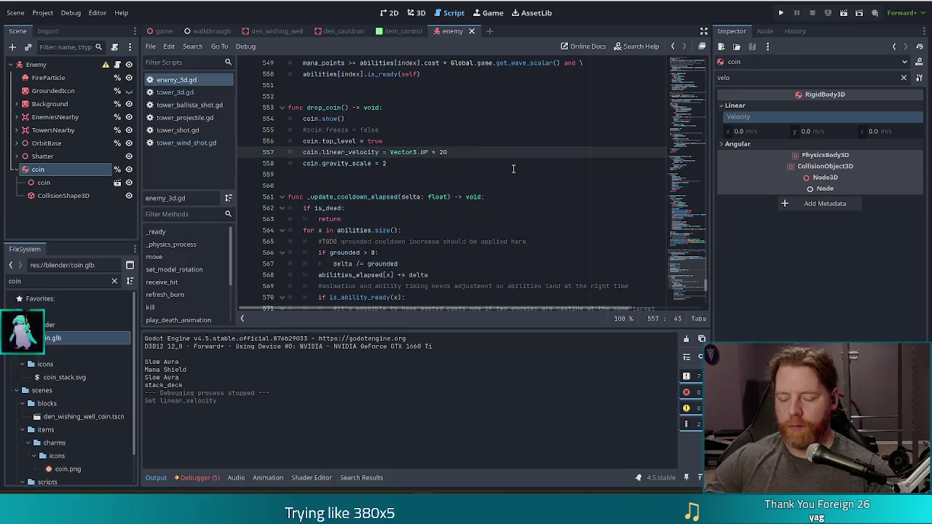
pyautogui.press('Return')
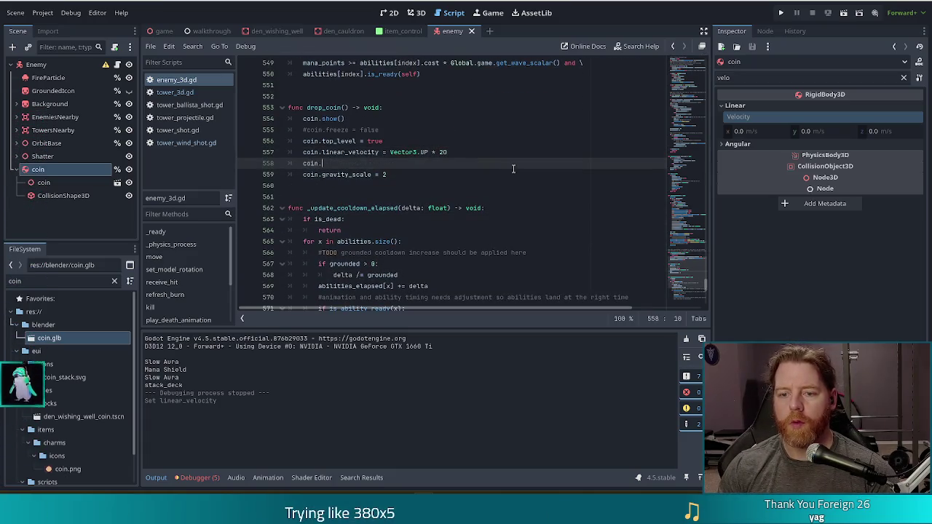
pyautogui.write('an')
pyautogui.press('Down')
pyautogui.press('Down')
pyautogui.press('Return')
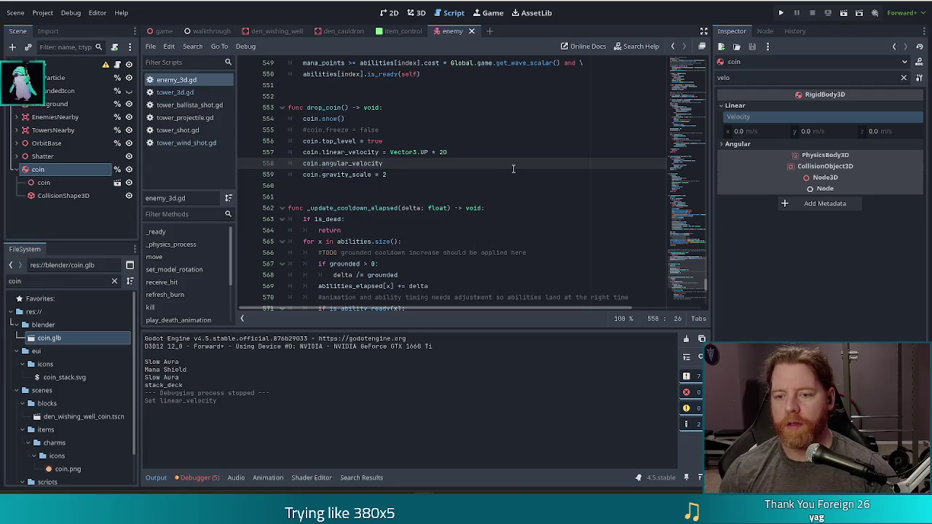
pyautogui.write('= Ve')
pyautogui.press('Down')
pyautogui.press('Down')
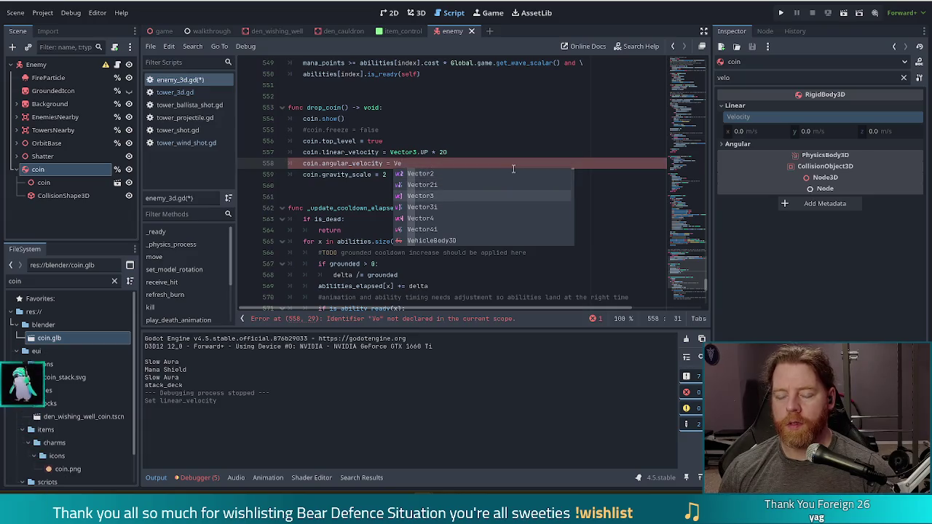
pyautogui.press('Return')
pyautogui.write('ONE * 5')
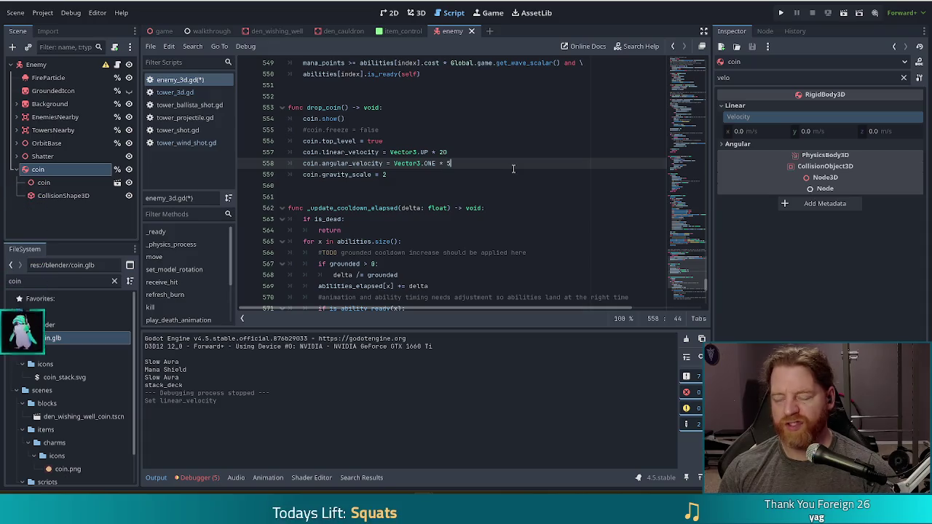
# Save the script, then hide the coin node and save the scene
pyautogui.hotkey('ctrl', 's')
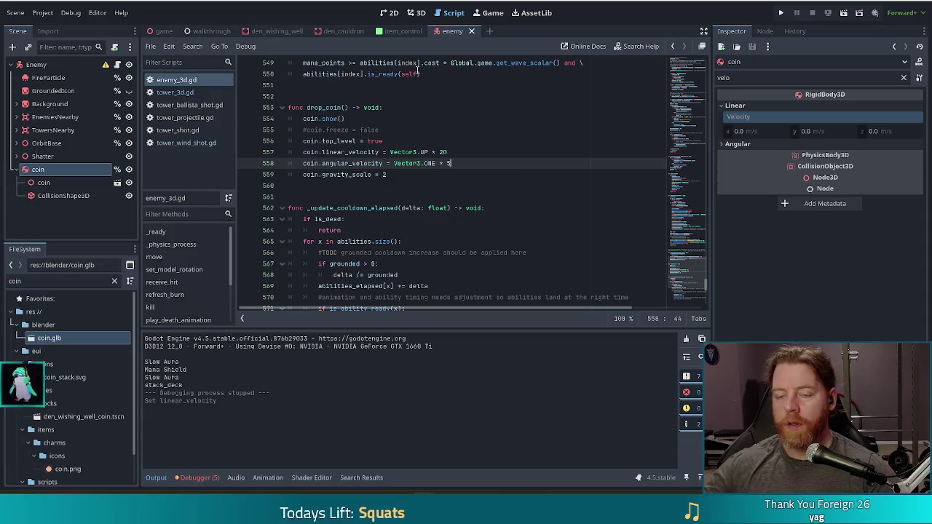
pyautogui.click(129, 170)
pyautogui.hotkey('ctrl', 's')
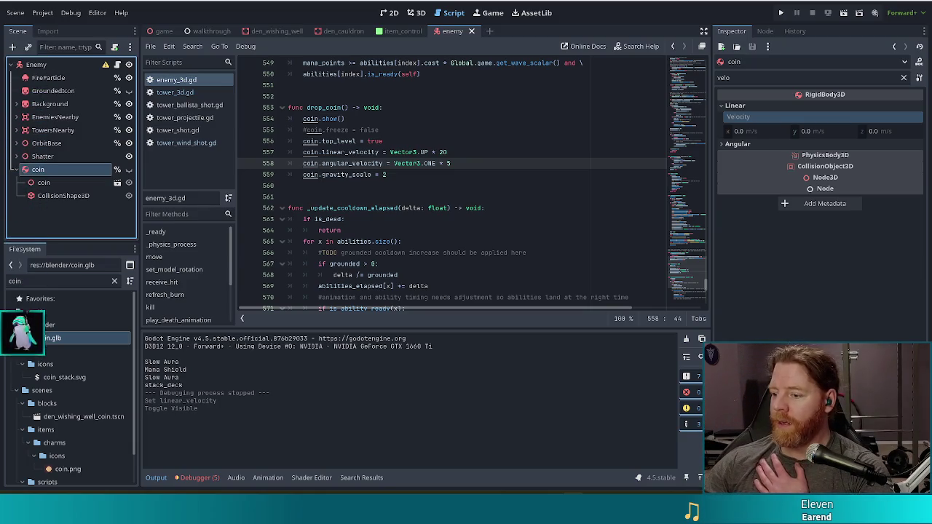
# Review the is_dead check, coin.show() and angular velocity lines, then run the project
pyautogui.click(416, 222)
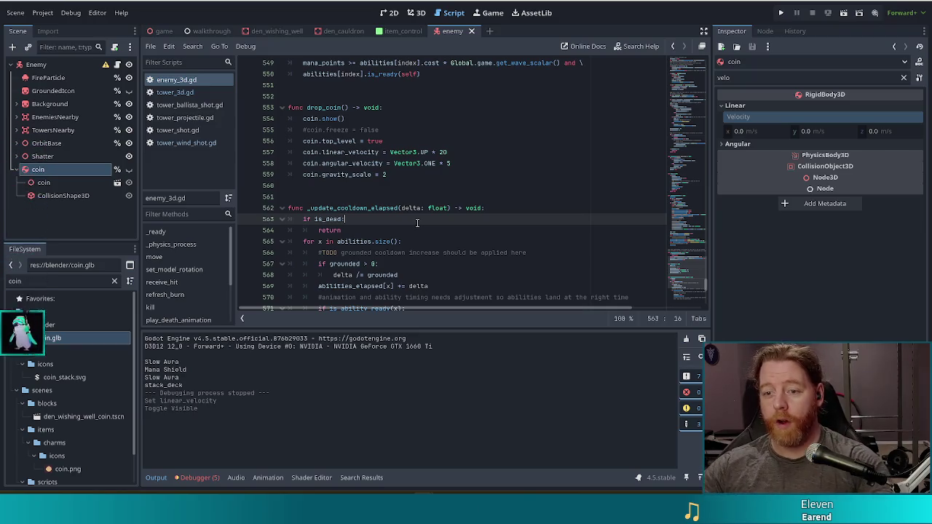
pyautogui.click(341, 118)
pyautogui.click(412, 163)
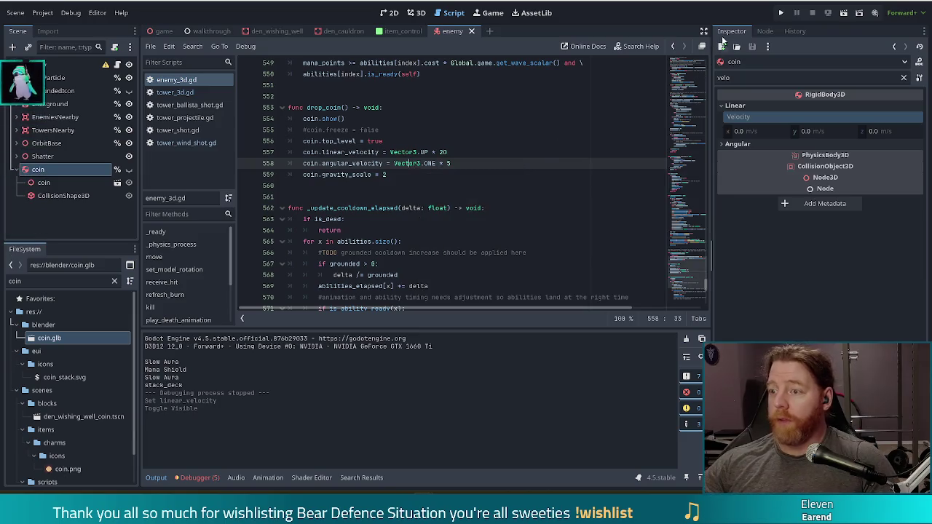
pyautogui.click(782, 13)
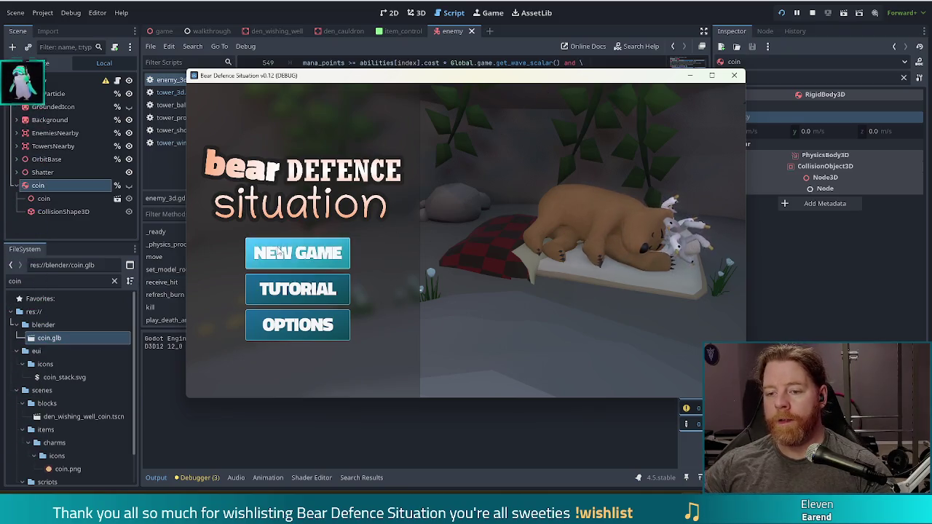
# Start a new game and build a ballista from two pair of 10s and 8s
pyautogui.click(298, 253)
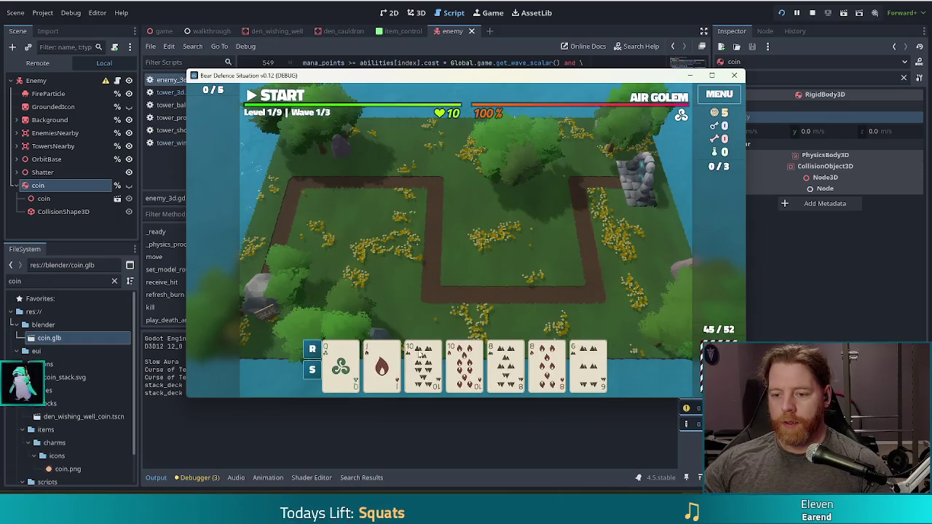
pyautogui.click(422, 356)
pyautogui.click(464, 356)
pyautogui.click(505, 357)
pyautogui.click(547, 357)
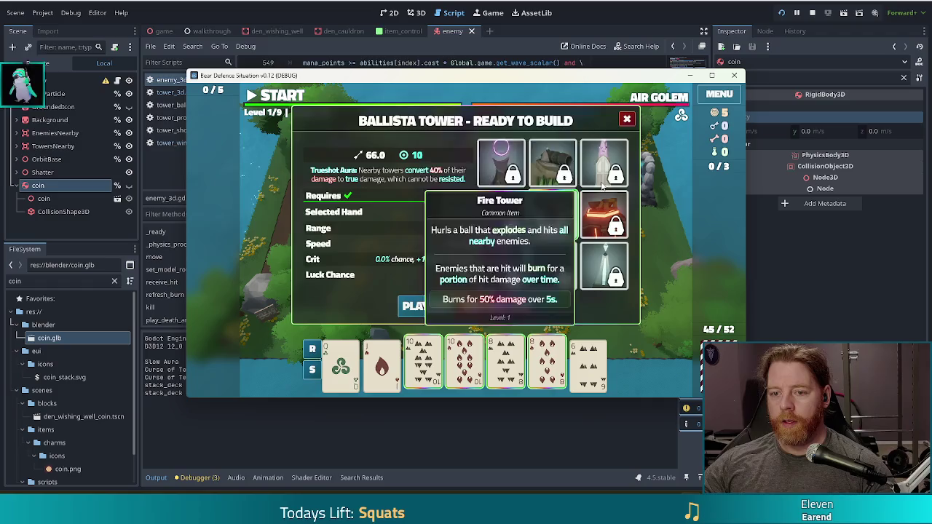
pyautogui.click(426, 305)
pyautogui.click(538, 255)
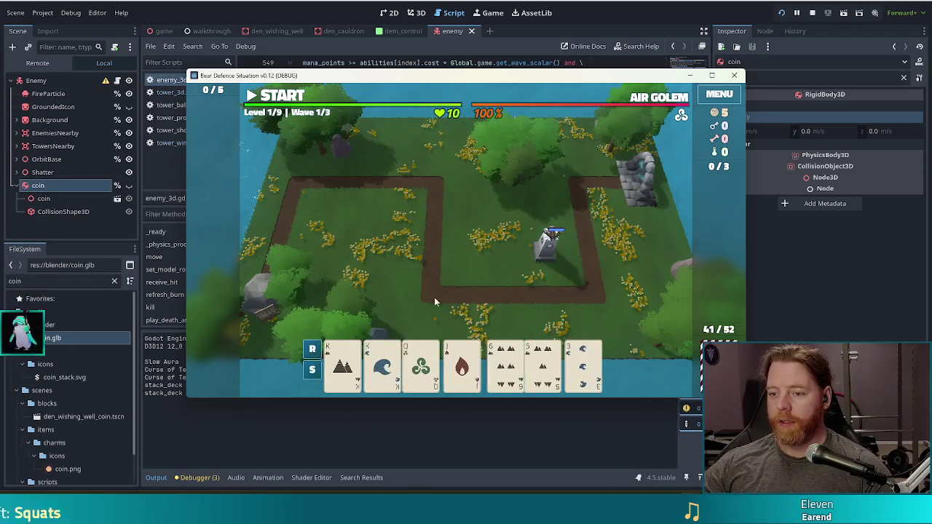
# Switch to fullscreen, start wave 1, and pause mid-wave
pyautogui.press('F11')
pyautogui.press('space')
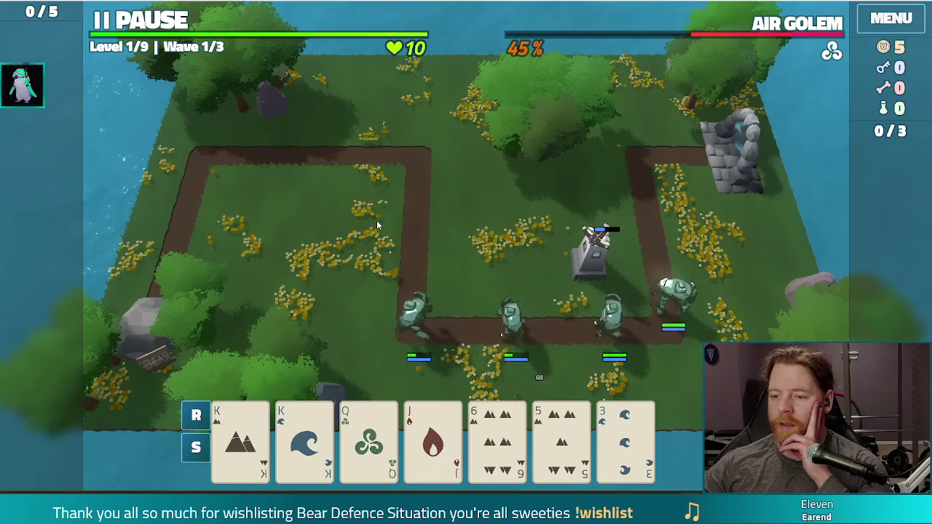
pyautogui.press('space')
# Build a second ballista from a pair of Kings inside the left loop, then finish wave 1
pyautogui.moveTo(267, 428)
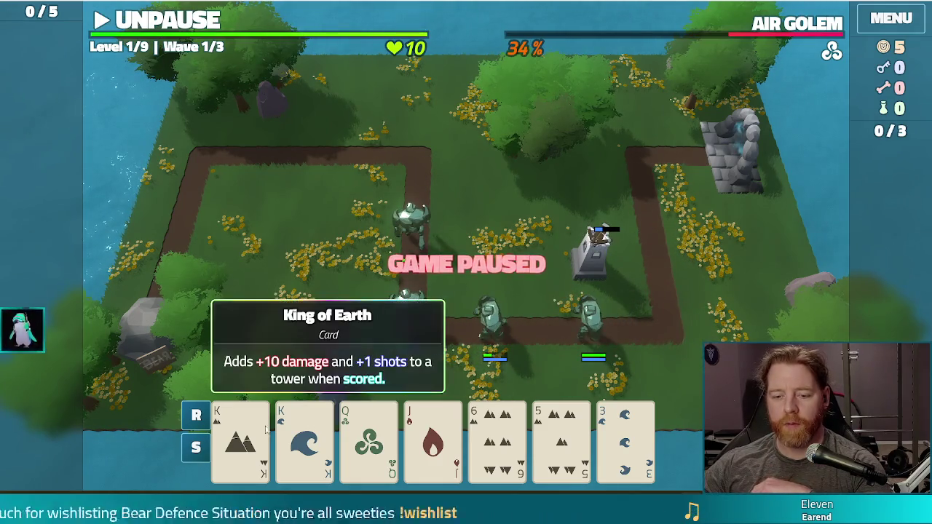
pyautogui.click(291, 437)
pyautogui.click(240, 436)
pyautogui.click(415, 348)
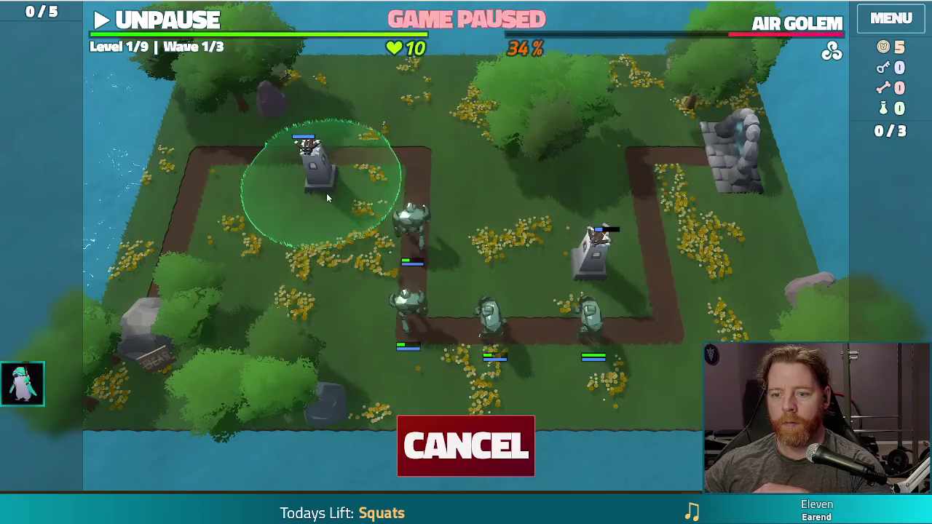
pyautogui.click(346, 208)
pyautogui.press('space')
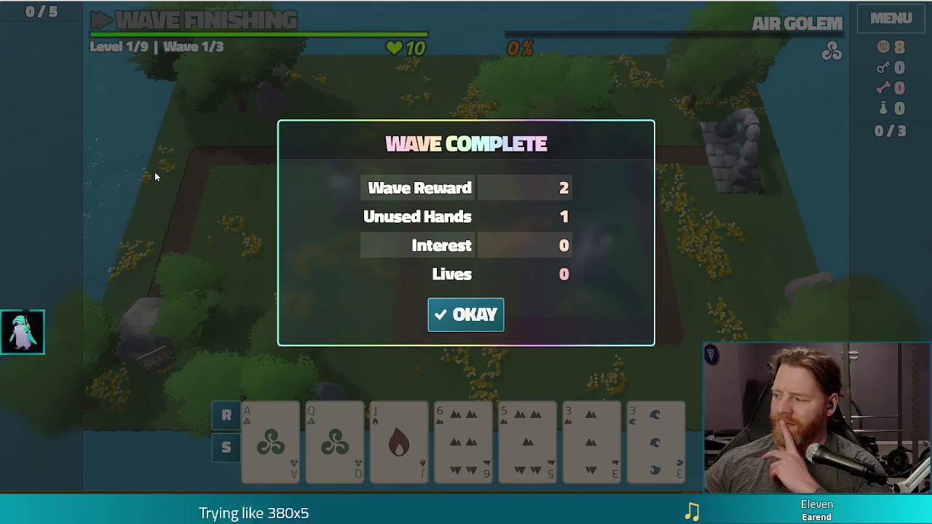
pyautogui.click(481, 314)
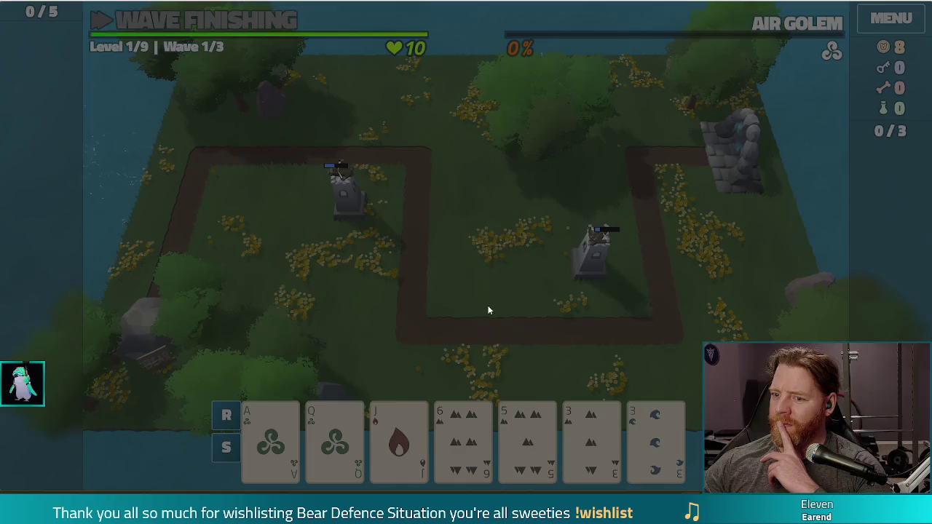
# Discard unwanted Earth cards, then build a ballista from two pair of Jacks and 3s beside the right-hand tower
pyautogui.click(462, 437)
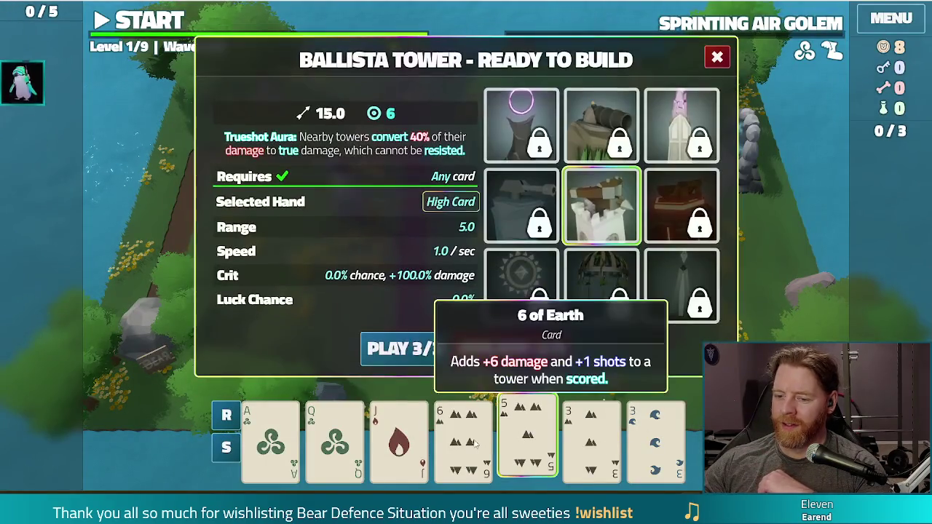
pyautogui.click(527, 353)
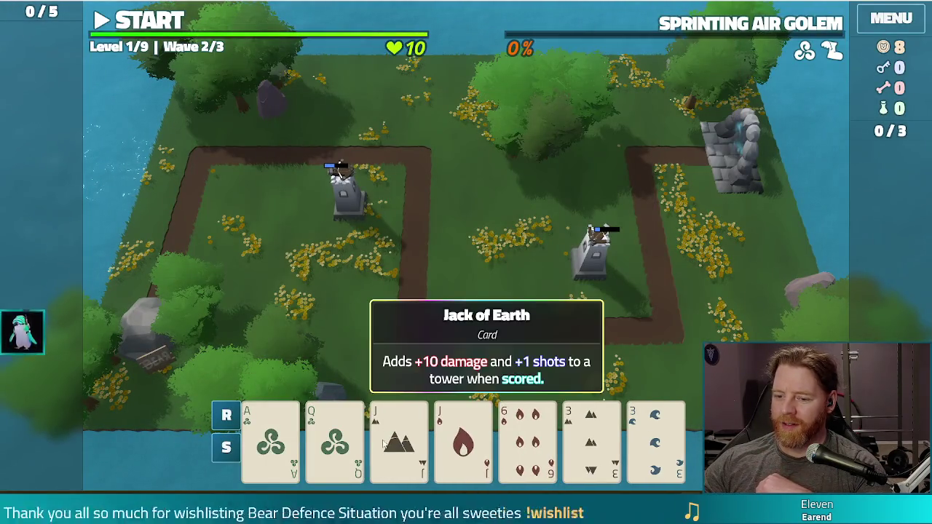
pyautogui.click(401, 437)
pyautogui.click(463, 436)
pyautogui.click(590, 436)
pyautogui.click(655, 437)
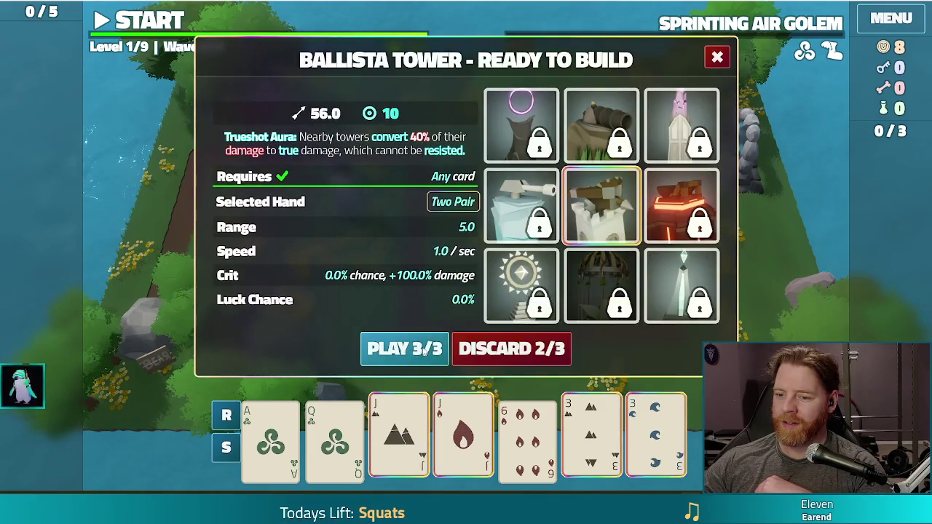
pyautogui.click(395, 349)
pyautogui.click(578, 249)
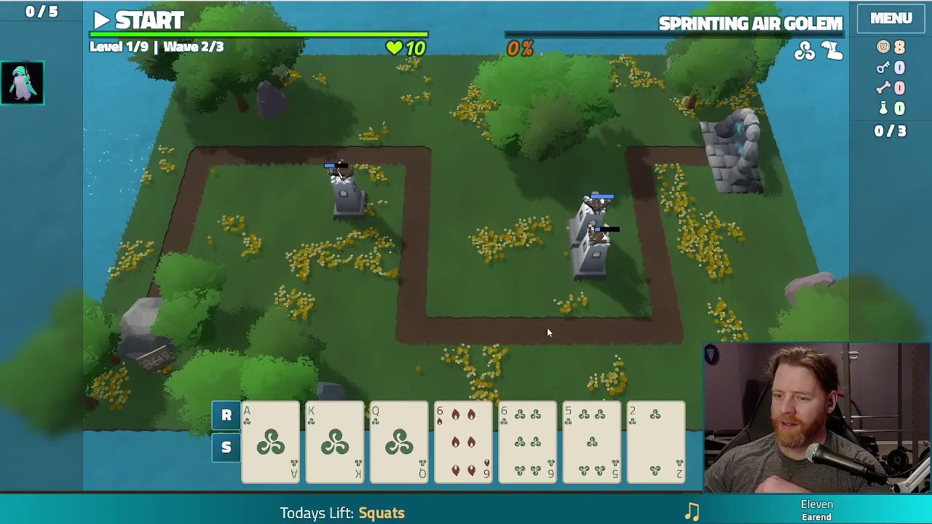
# Build a ballista from a Wind flush (A, K, Q, 6, 5) in the middle of the loop
pyautogui.click(270, 437)
pyautogui.click(334, 436)
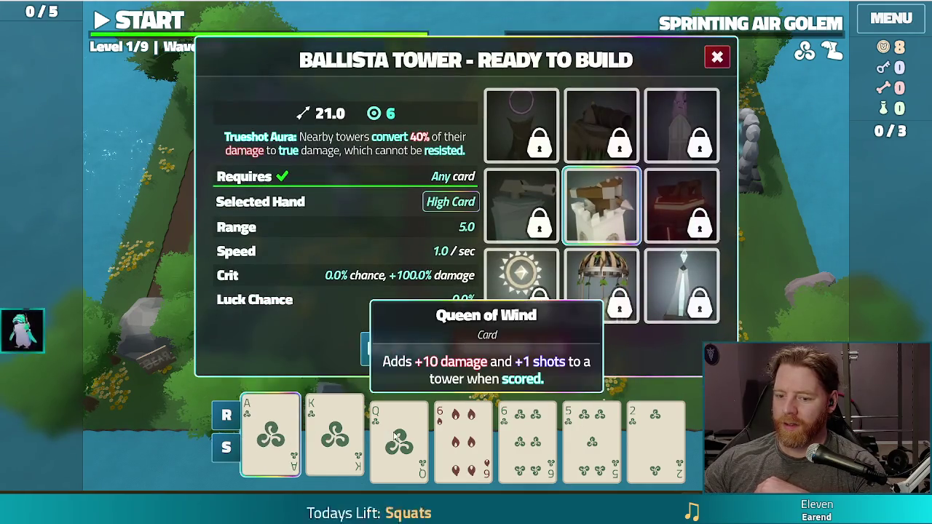
pyautogui.click(398, 436)
pyautogui.click(527, 437)
pyautogui.click(591, 437)
pyautogui.click(399, 341)
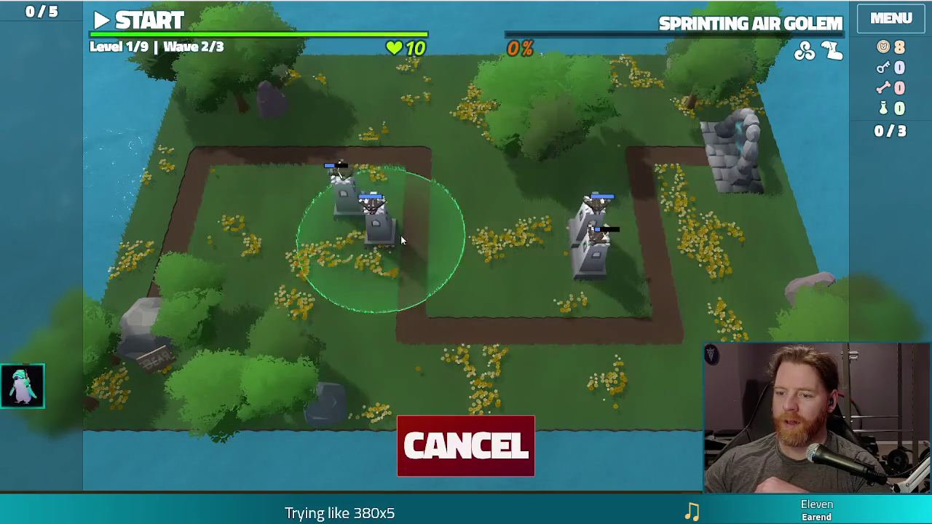
pyautogui.click(484, 246)
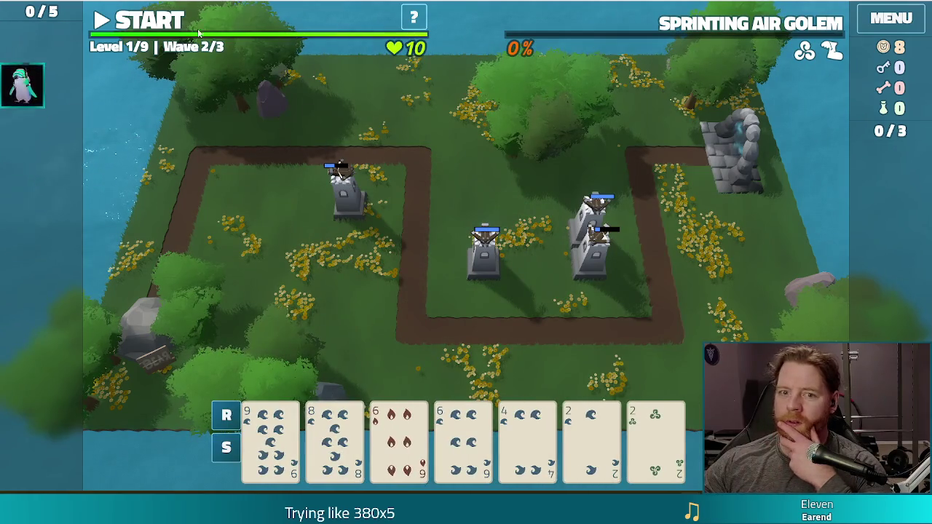
# Run wave 2 to completion, dismiss the summary, and exit fullscreen
pyautogui.click(155, 20)
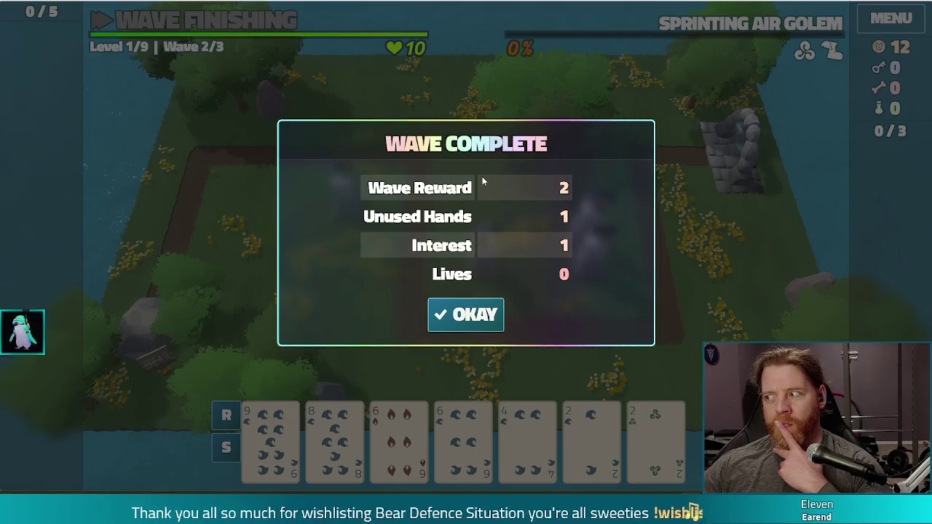
pyautogui.click(462, 313)
pyautogui.press('F11')
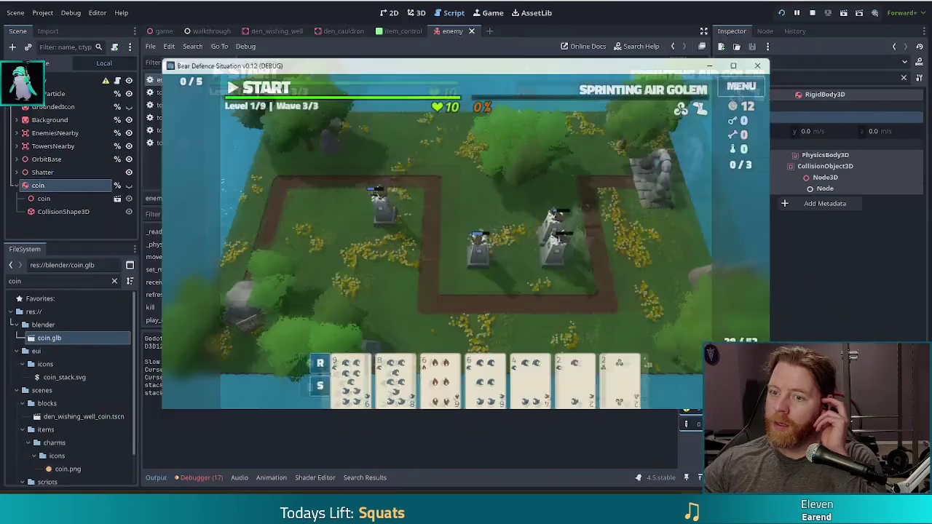
# Check drop_coin() and its call in play_death_animation, save enemy_3d.gd, and rerun the game
pyautogui.click(126, 191)
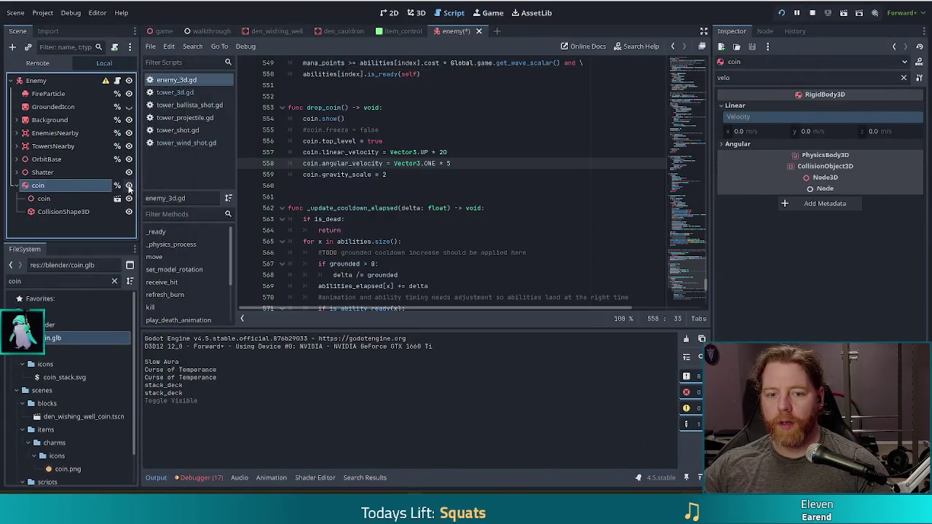
pyautogui.click(379, 119)
pyautogui.scroll(5, 437, 167)
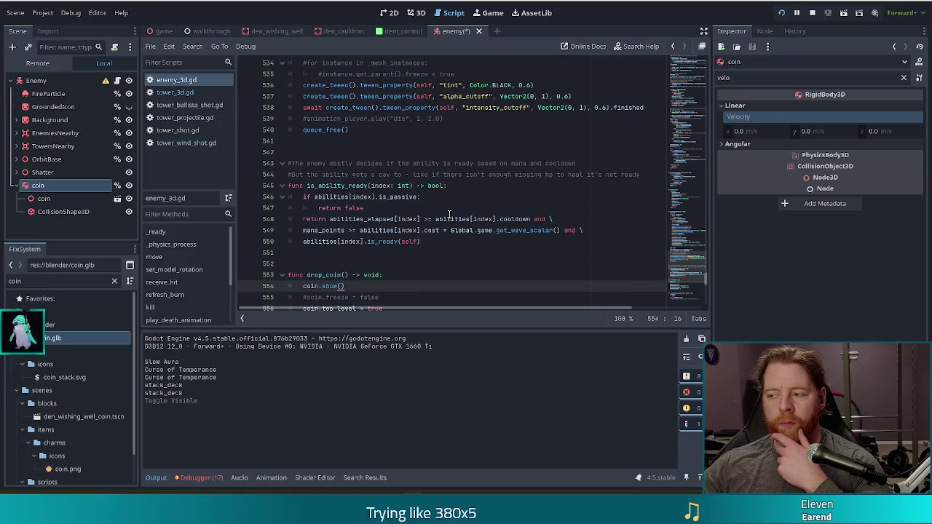
pyautogui.scroll(6, 448, 214)
pyautogui.scroll(5, 447, 214)
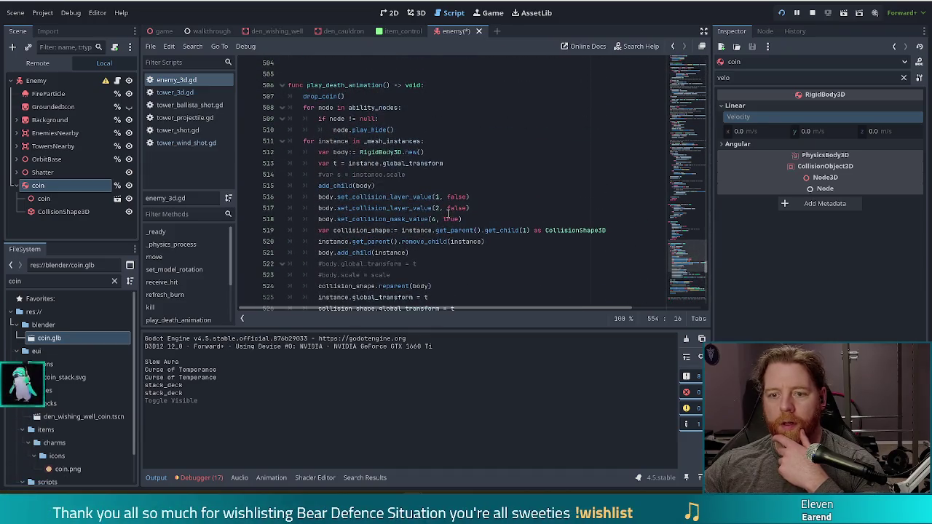
pyautogui.click(322, 96)
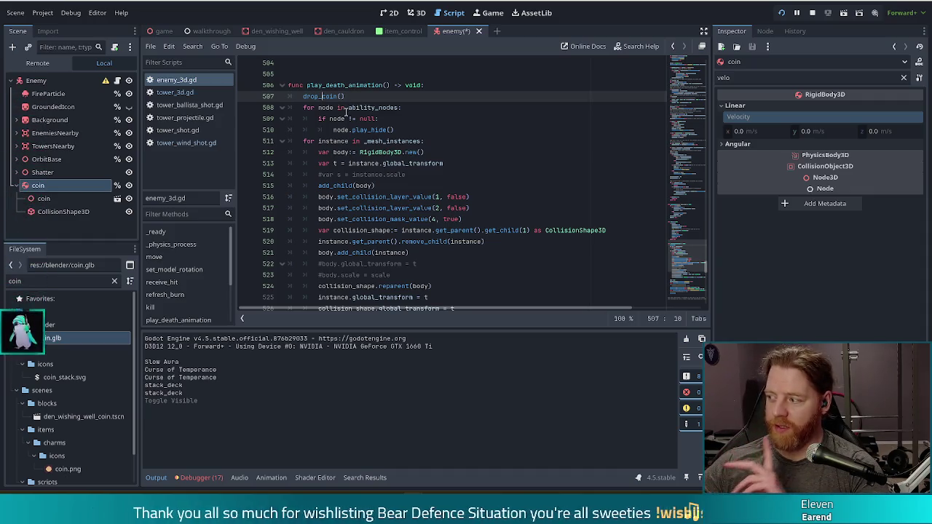
pyautogui.scroll(-6, 401, 159)
pyautogui.hotkey('ctrl', 's')
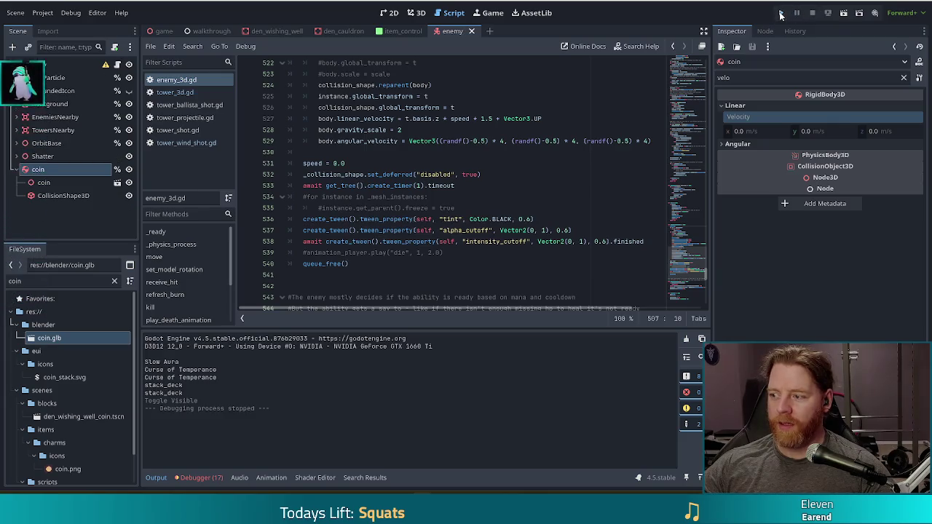
pyautogui.click(781, 14)
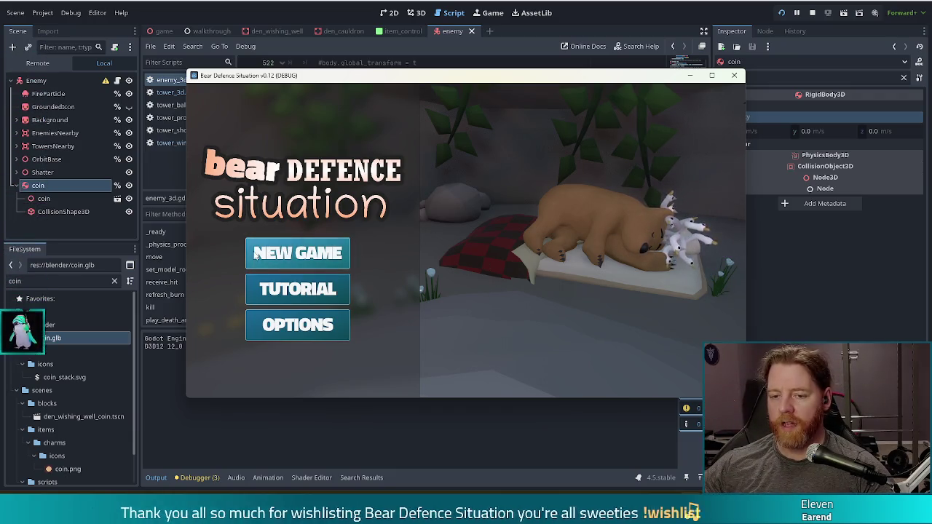
# Start a new game and take the Training Wheels wish from the wishing well
pyautogui.click(298, 252)
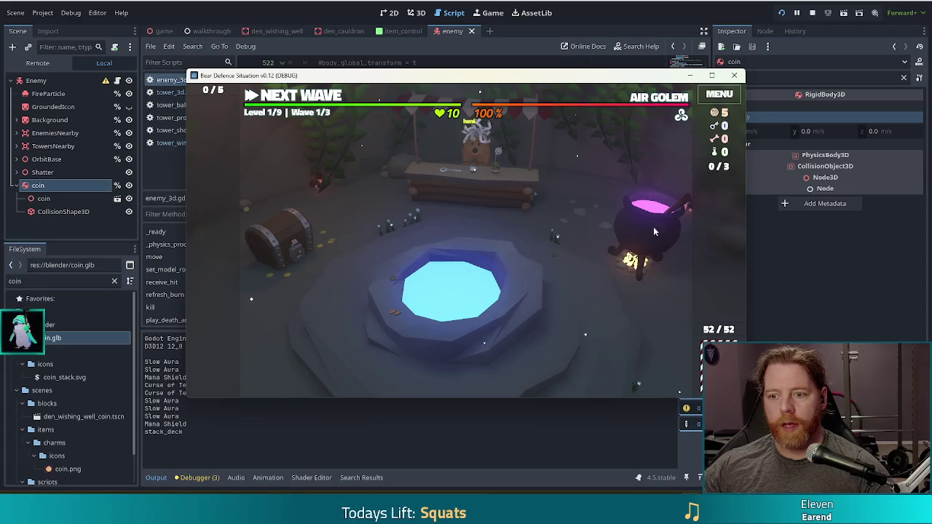
pyautogui.click(510, 292)
pyautogui.click(557, 286)
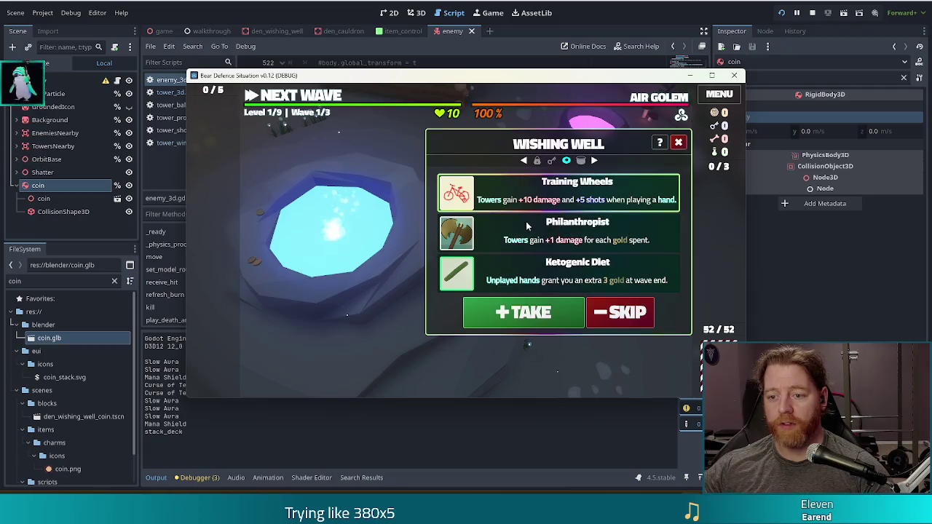
pyautogui.click(510, 311)
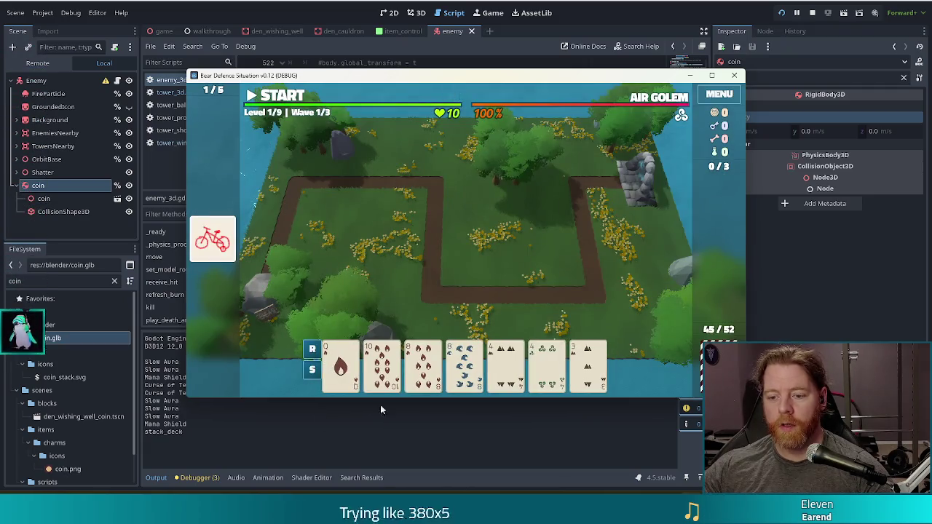
# Build a ballista from two pair of 8s and 4s inside the path's right loop
pyautogui.click(422, 364)
pyautogui.click(464, 363)
pyautogui.click(505, 364)
pyautogui.click(546, 364)
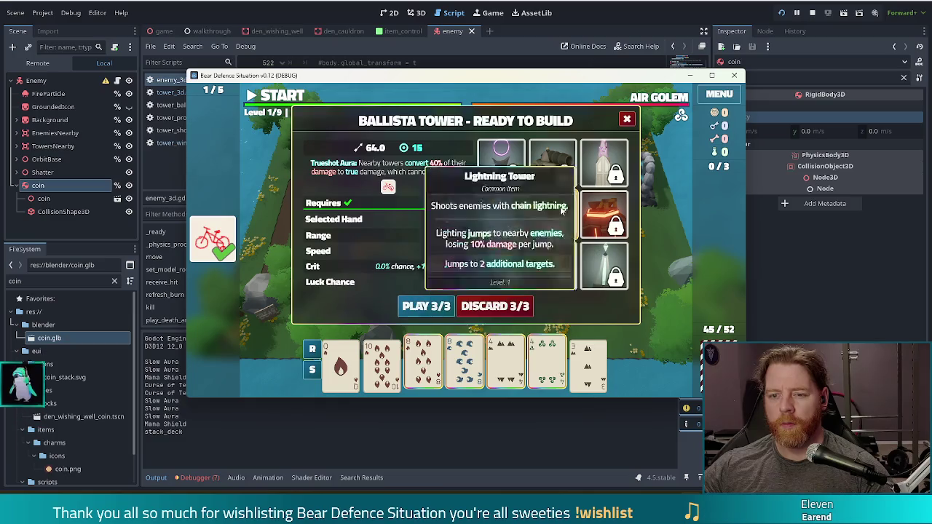
pyautogui.click(426, 306)
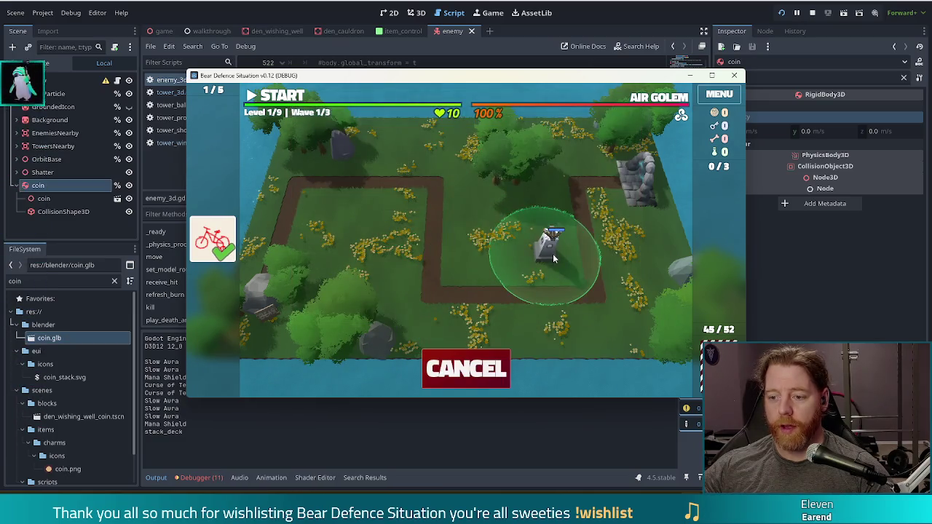
pyautogui.click(553, 253)
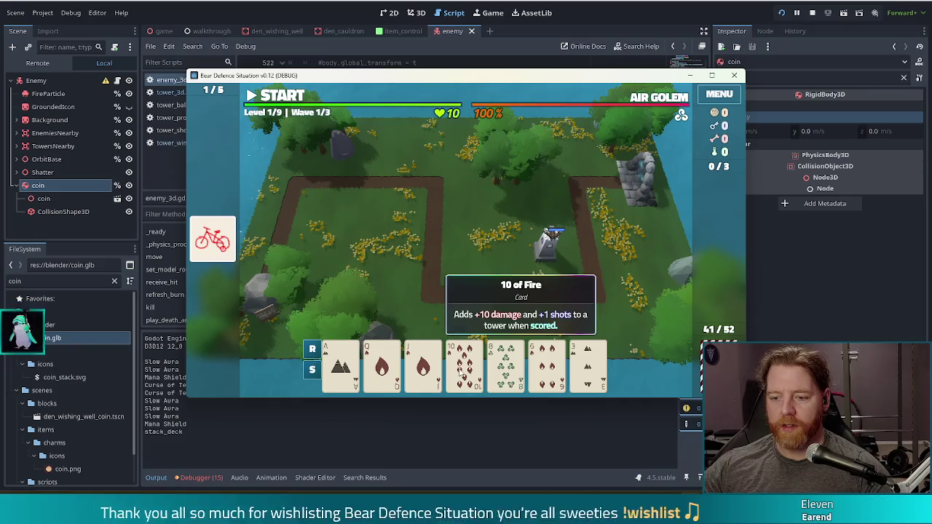
# Discard the 3, 6 and 8 for fresh cards
pyautogui.click(601, 372)
pyautogui.click(547, 367)
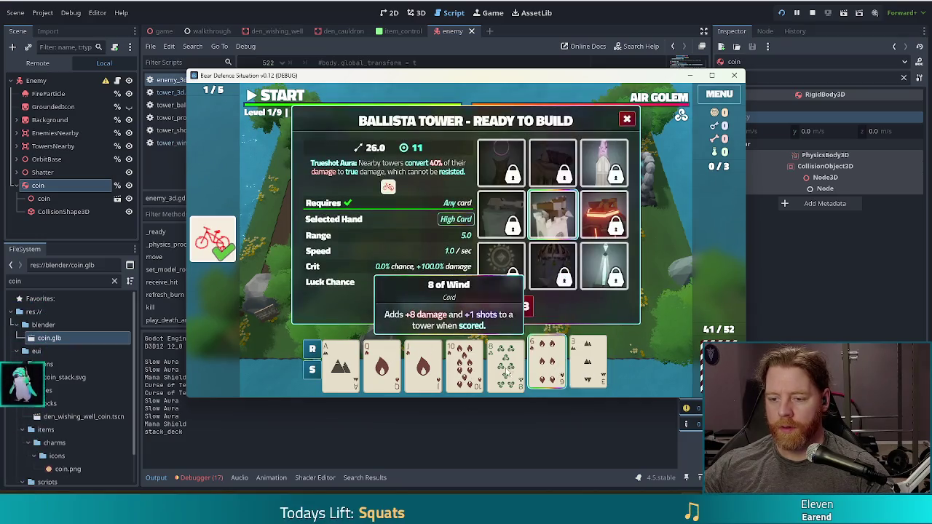
pyautogui.click(505, 367)
pyautogui.click(498, 310)
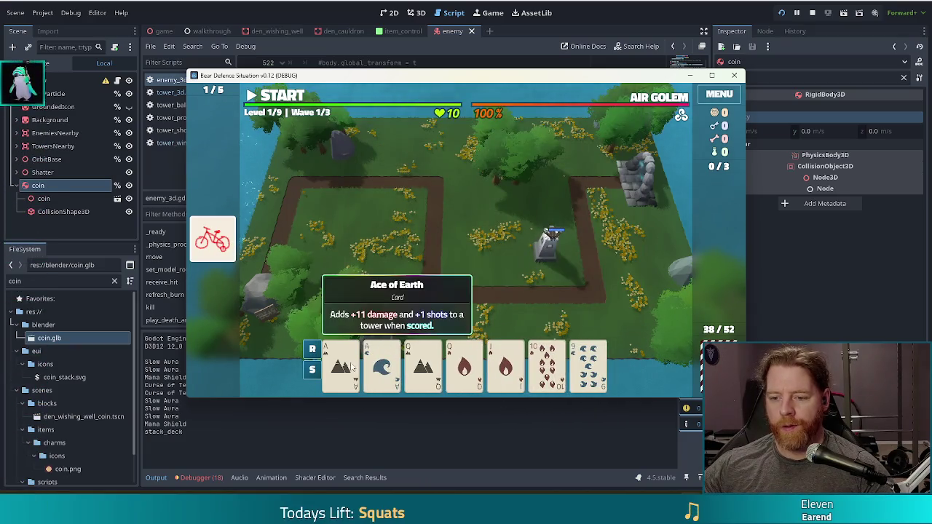
# Build a second ballista from two pair of Aces and Queens, then start the wave
pyautogui.click(340, 364)
pyautogui.click(381, 364)
pyautogui.click(423, 364)
pyautogui.click(472, 349)
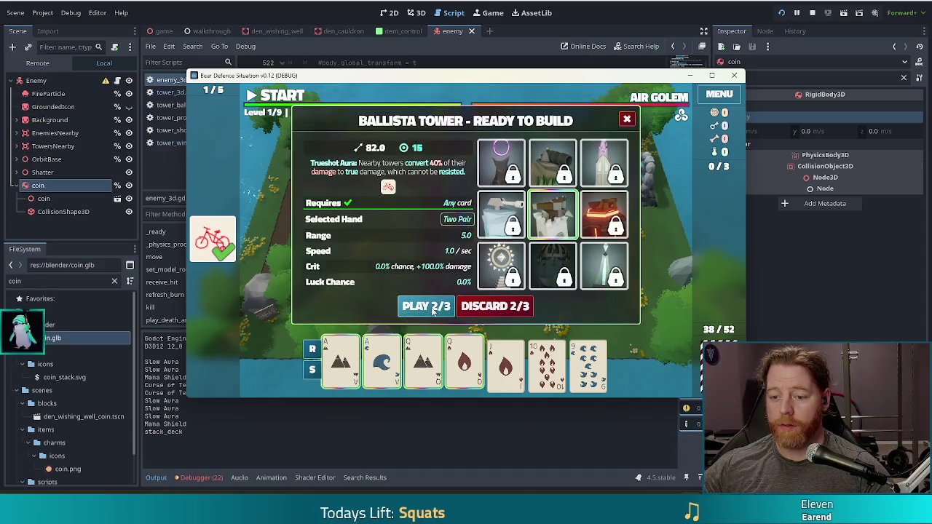
pyautogui.click(425, 306)
pyautogui.click(471, 254)
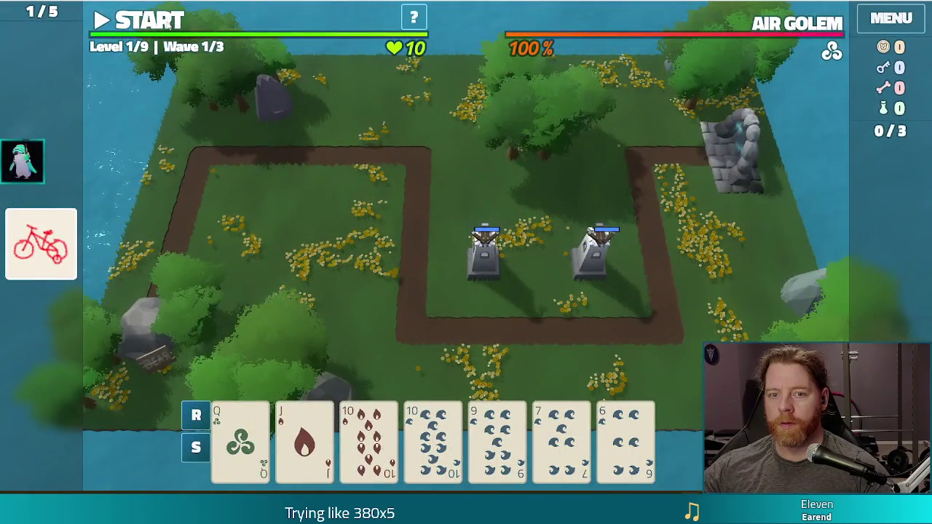
pyautogui.click(149, 21)
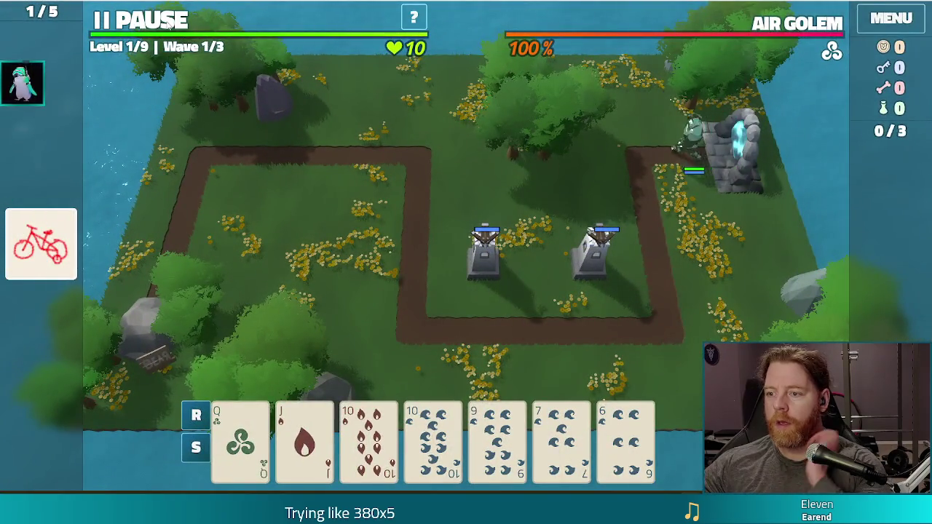
# Pause the wave, briefly resume and re-pause to watch the golems, then stop the game
pyautogui.press('space')
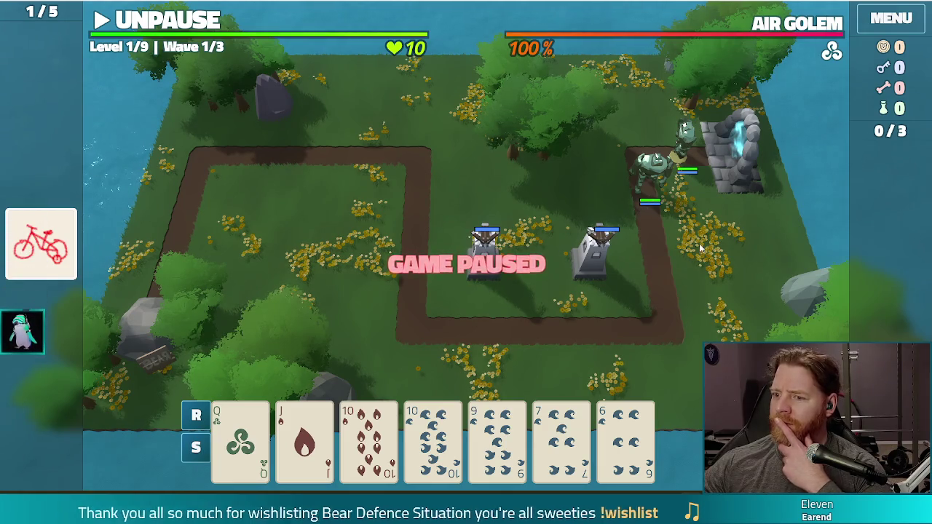
pyautogui.click(189, 28)
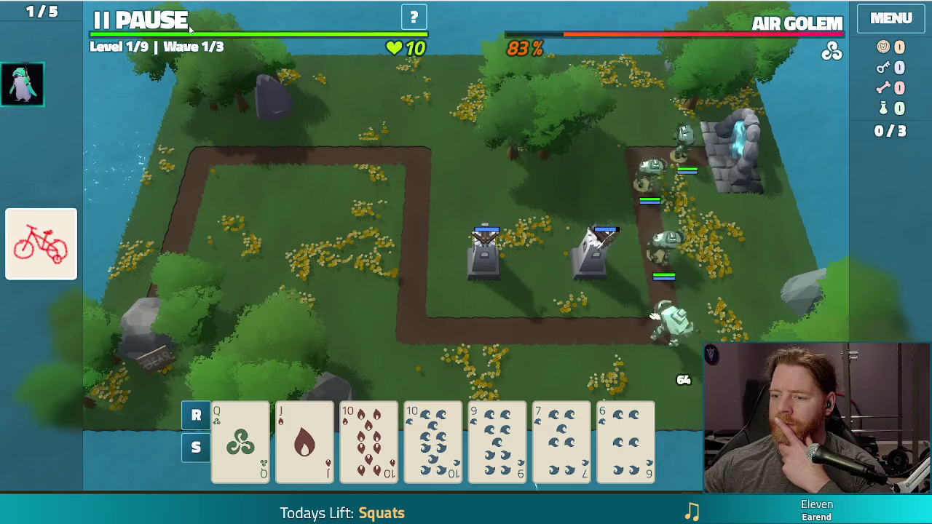
pyautogui.click(190, 28)
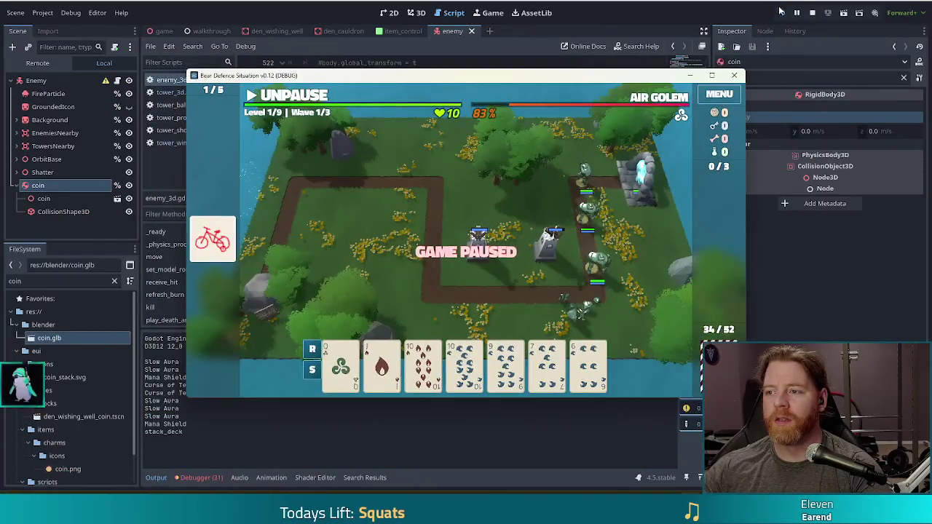
pyautogui.click(812, 13)
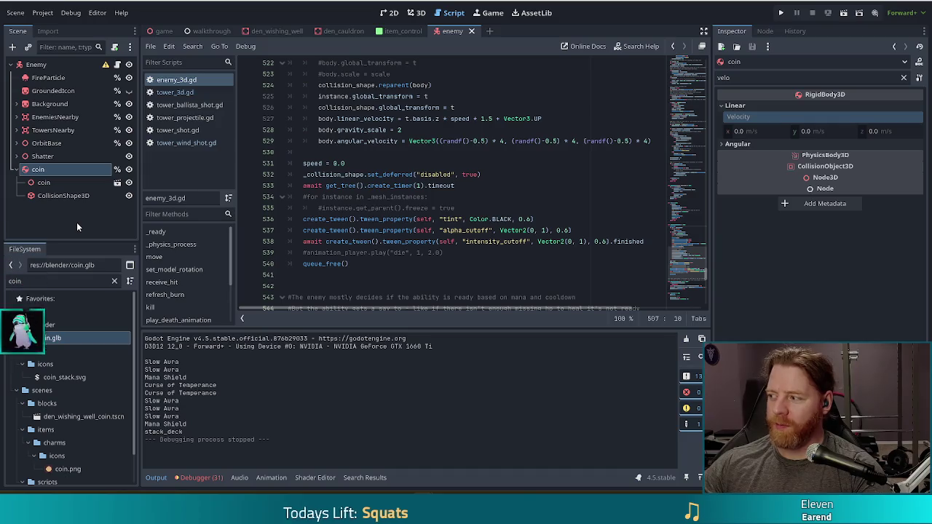
# Make the coin node start frozen by ticking Freeze (Inspector filtered for 'free'), and save
pyautogui.click(45, 169)
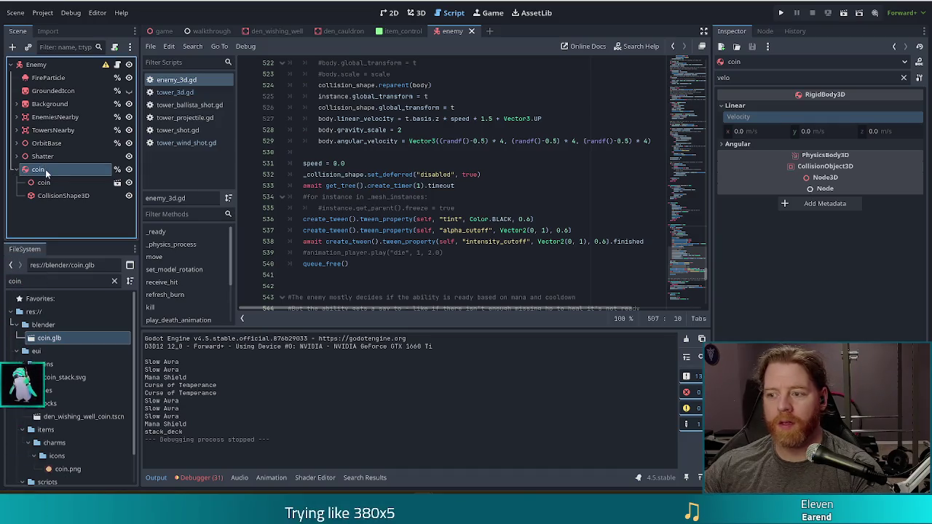
pyautogui.doubleClick(725, 77)
pyautogui.write('free')
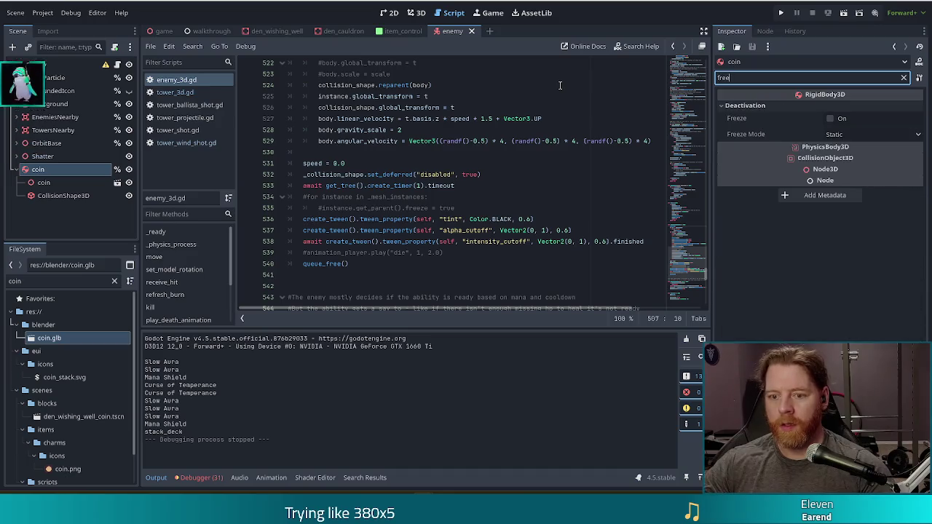
pyautogui.click(830, 118)
pyautogui.click(663, 196)
pyautogui.hotkey('ctrl', 's')
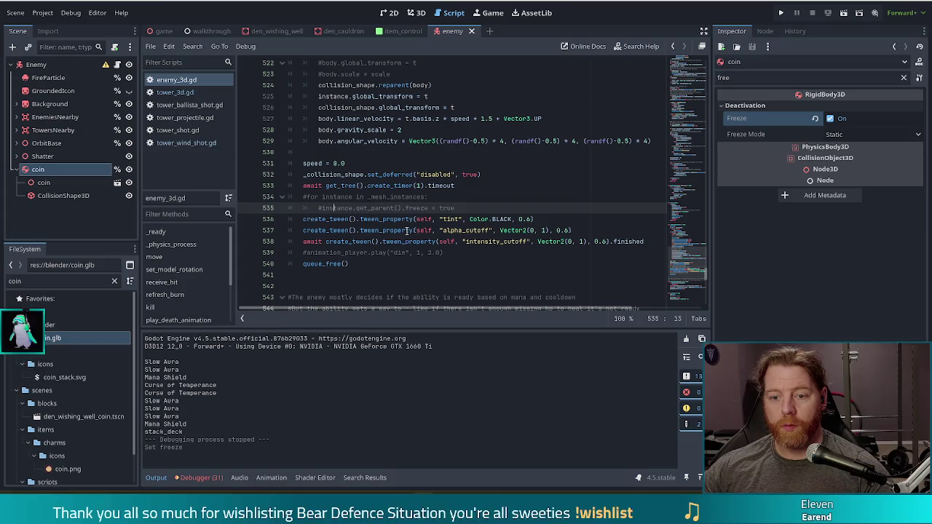
# Uncomment 'coin.freeze = false' in drop_coin() and run the project
pyautogui.click(334, 208)
pyautogui.scroll(-7, 357, 211)
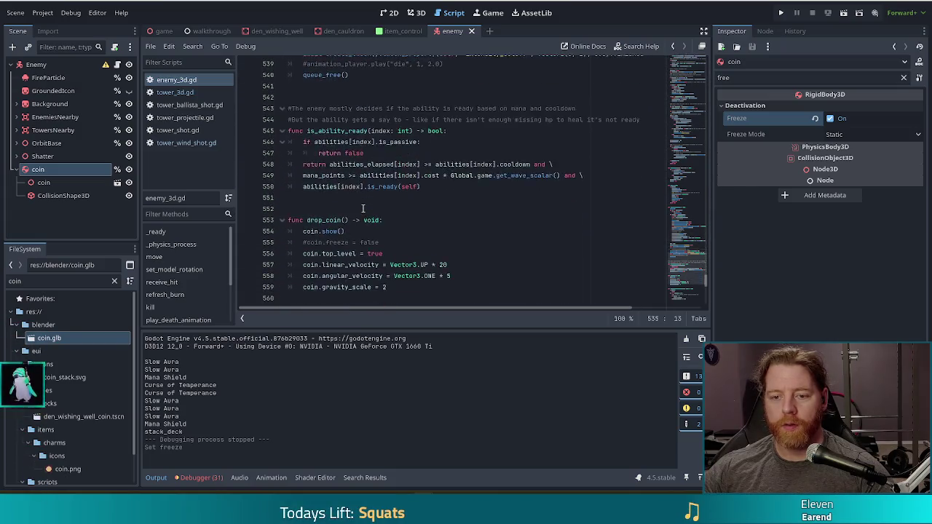
pyautogui.click(348, 210)
pyautogui.press('Home')
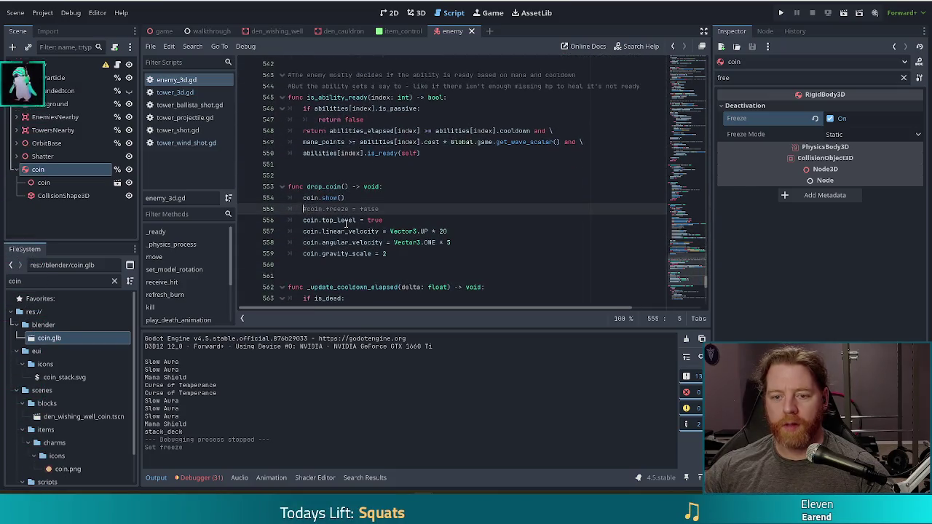
pyautogui.press('BackSpace')
pyautogui.press('Escape')
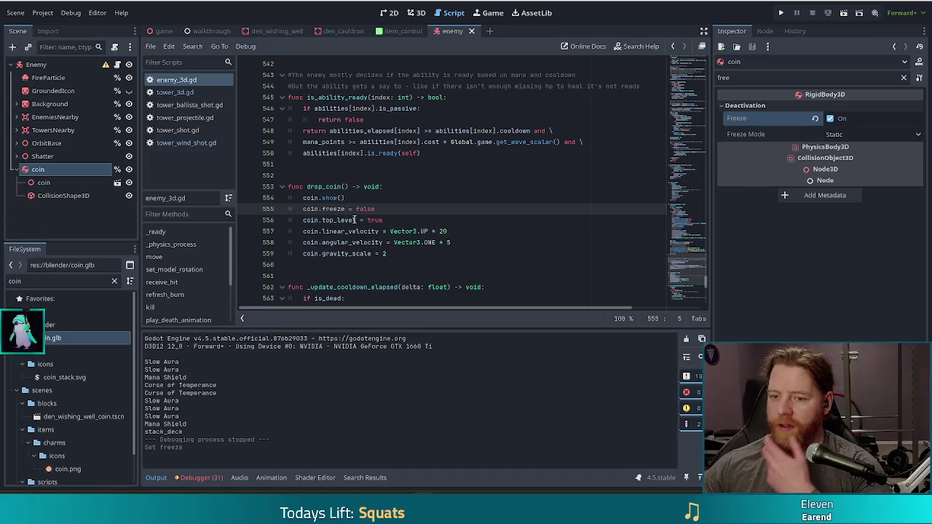
pyautogui.click(334, 209)
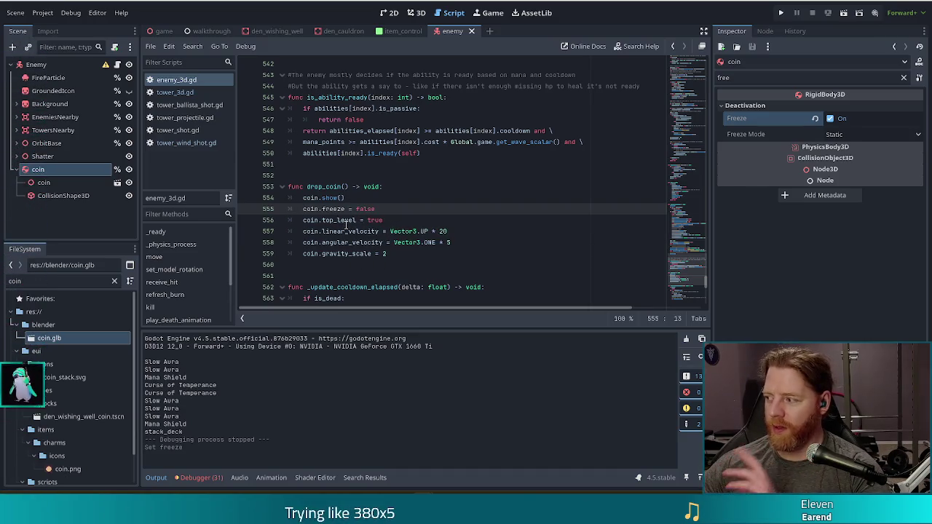
pyautogui.click(780, 13)
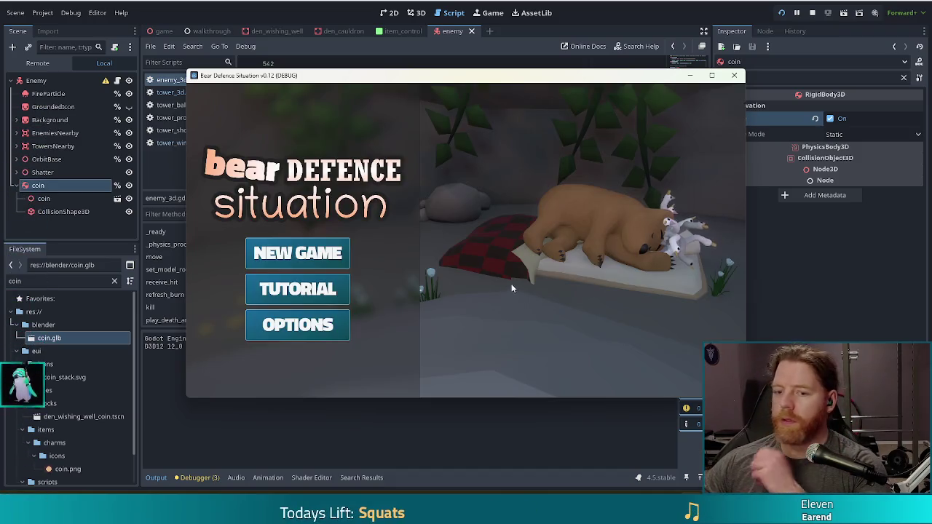
# Start a new game and take the Training Wheels wish at the wishing well
pyautogui.click(318, 252)
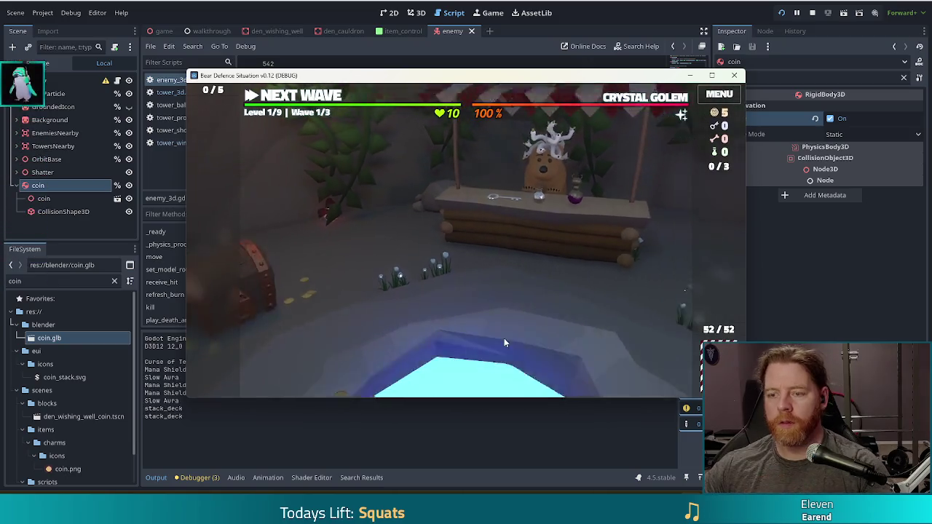
pyautogui.click(517, 328)
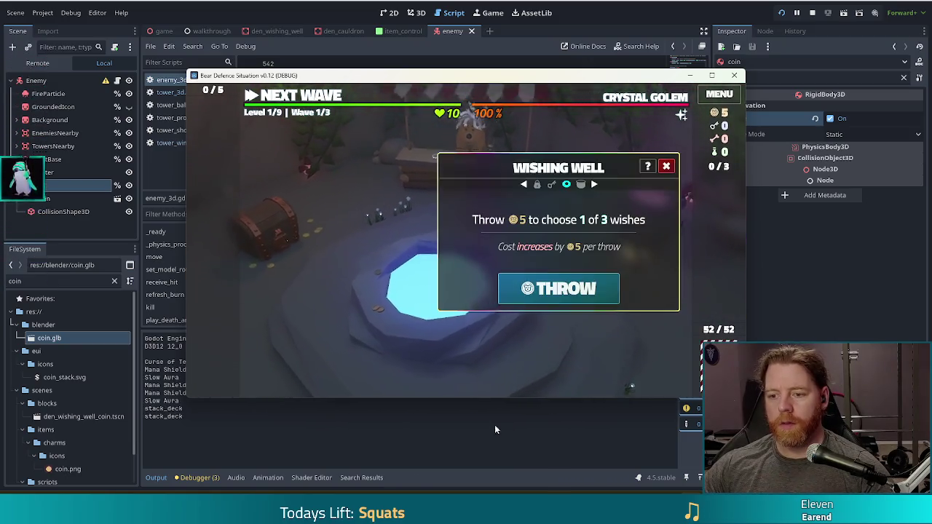
pyautogui.click(543, 290)
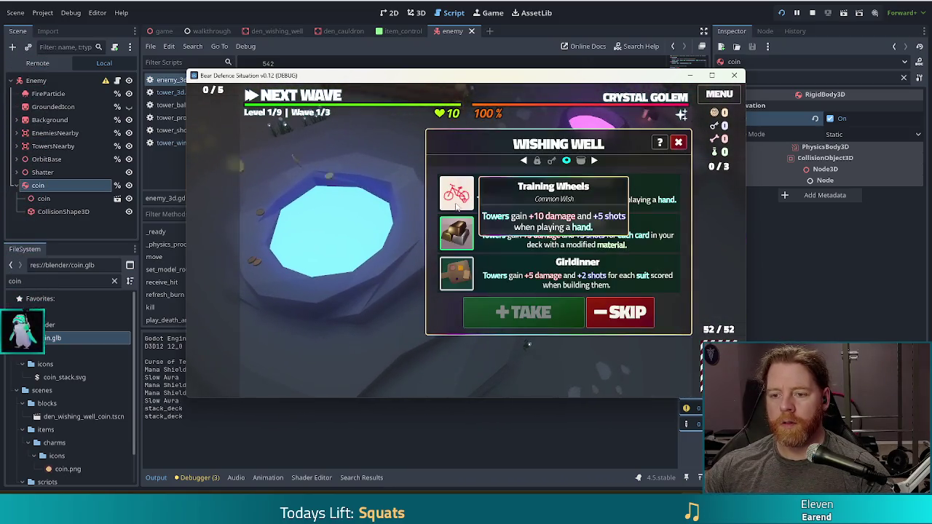
pyautogui.click(542, 313)
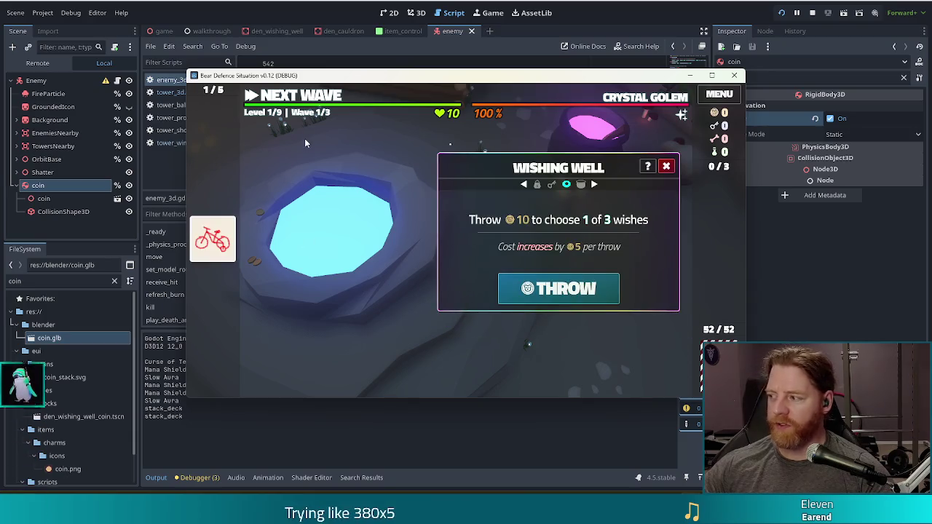
pyautogui.click(305, 97)
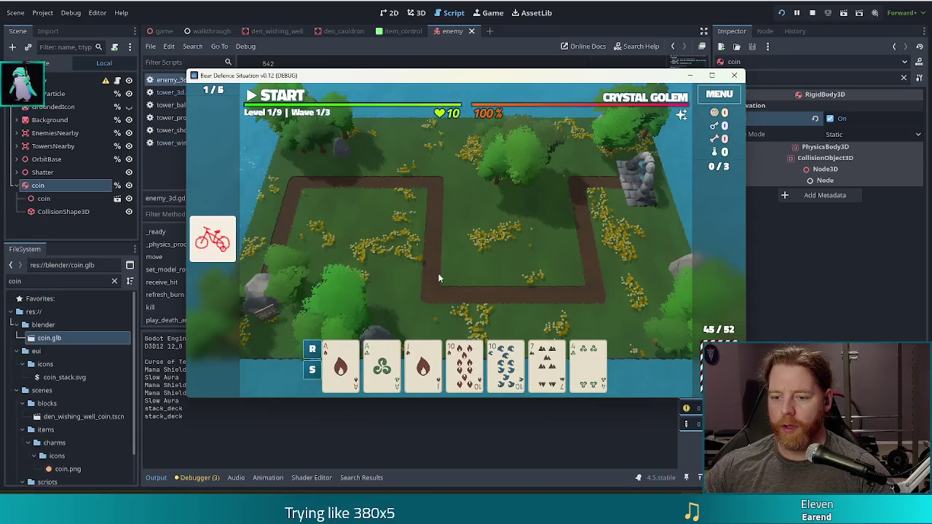
# Play a two-pair hand and place the resulting ballista tower on the board
pyautogui.click(398, 375)
pyautogui.click(463, 364)
pyautogui.click(505, 364)
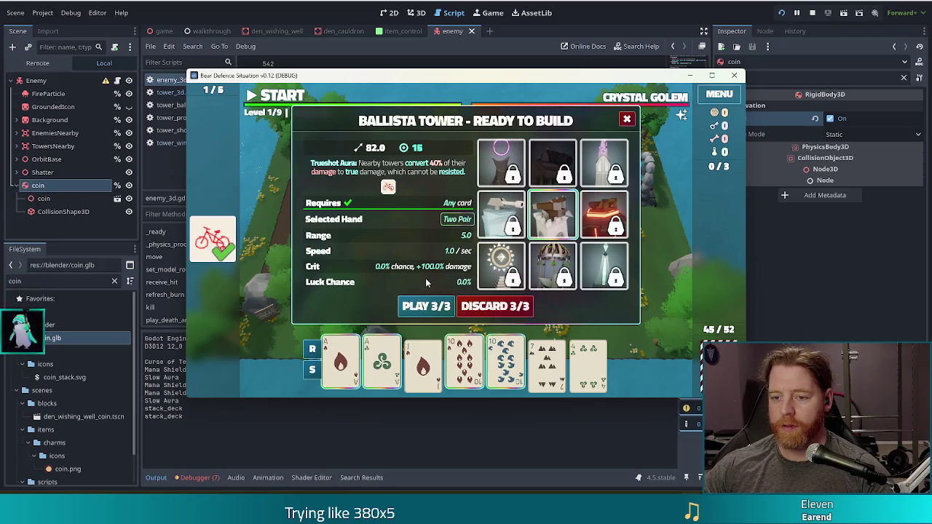
pyautogui.click(427, 306)
pyautogui.click(539, 257)
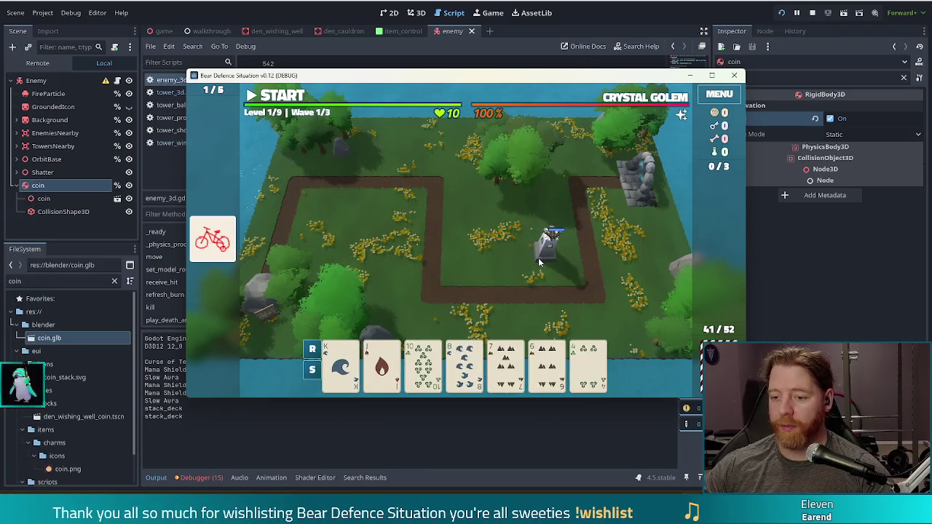
# Discard four cards, play a pair of Kings to start the wave, and dismiss the wave summary
pyautogui.click(463, 364)
pyautogui.click(505, 364)
pyautogui.click(546, 364)
pyautogui.click(589, 364)
pyautogui.click(495, 306)
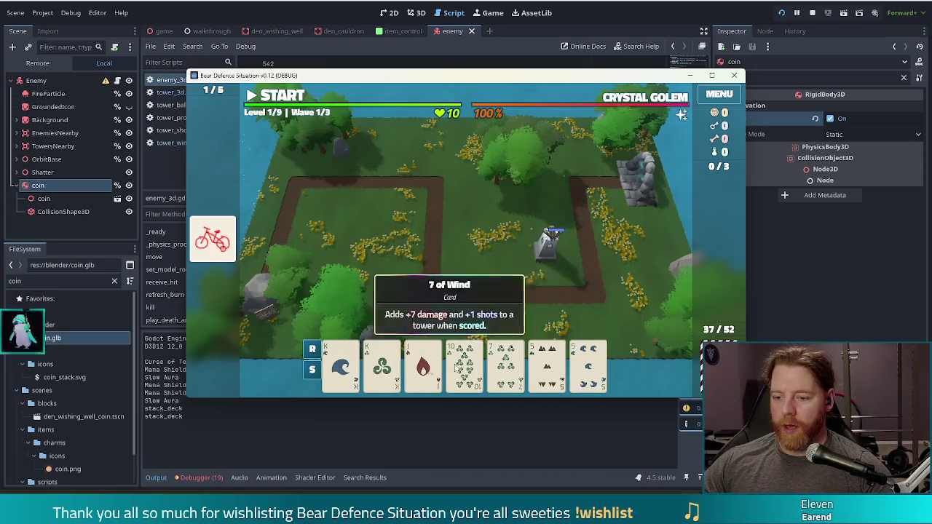
pyautogui.click(340, 364)
pyautogui.click(382, 364)
pyautogui.click(466, 306)
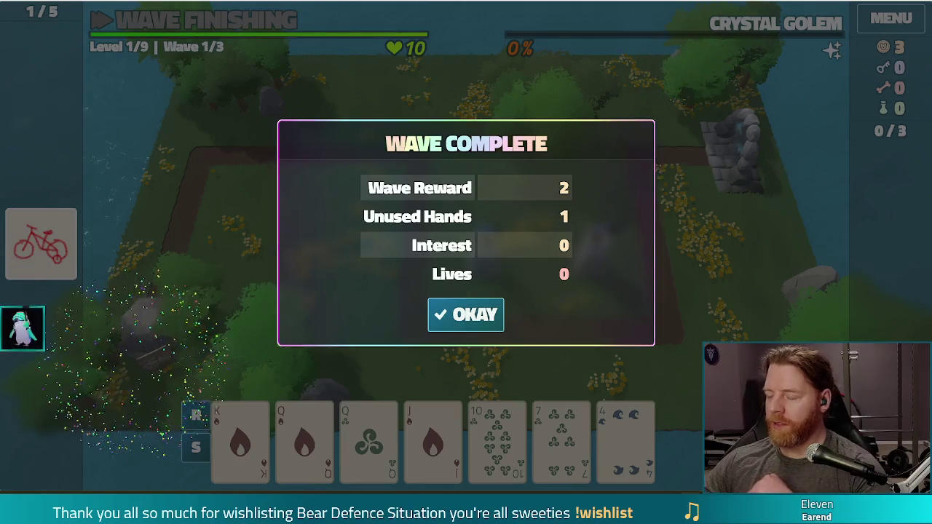
pyautogui.click(466, 315)
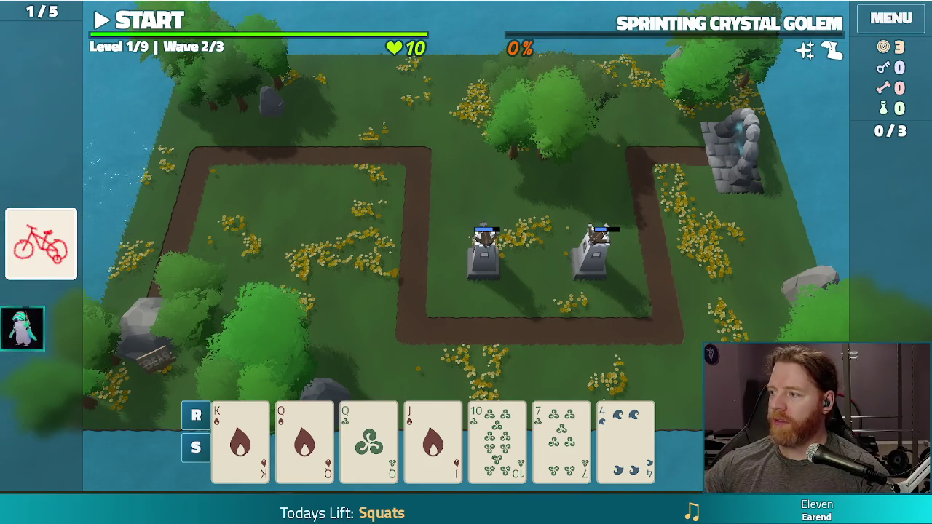
# Stop the running test game with F8
pyautogui.press('F8')
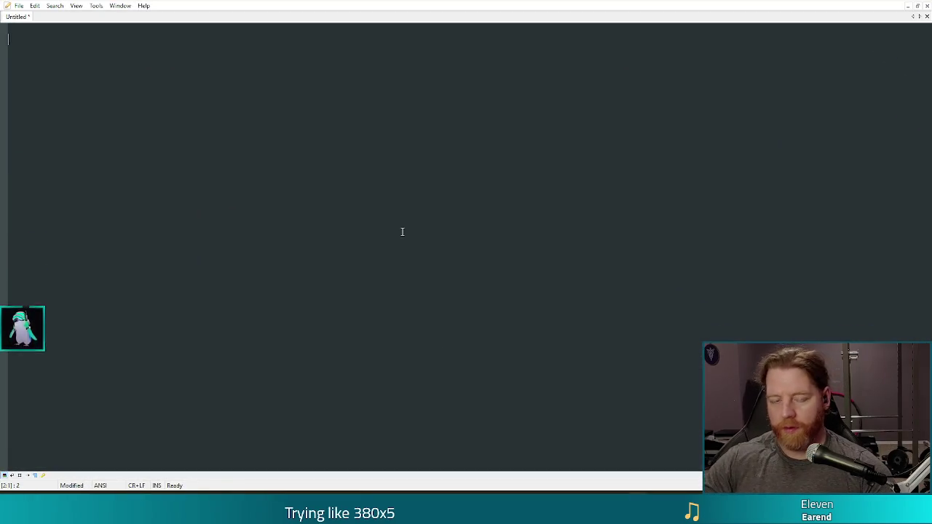
# Enter 'roz', 'booya' and 'kirin' on separate lines in the untitled Notepad2 note
pyautogui.write('roz')
pyautogui.press('Return')
pyautogui.write('booya')
pyautogui.press('Return')
pyautogui.write('kirin')
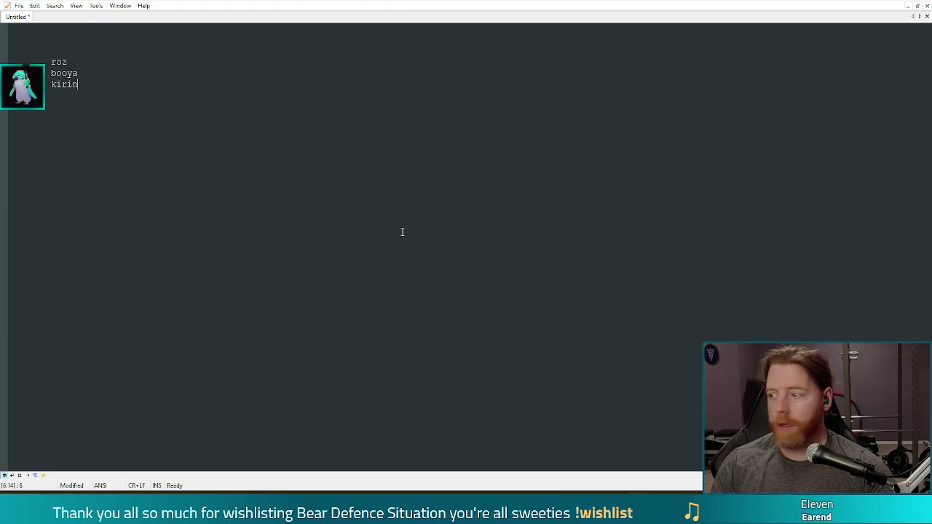